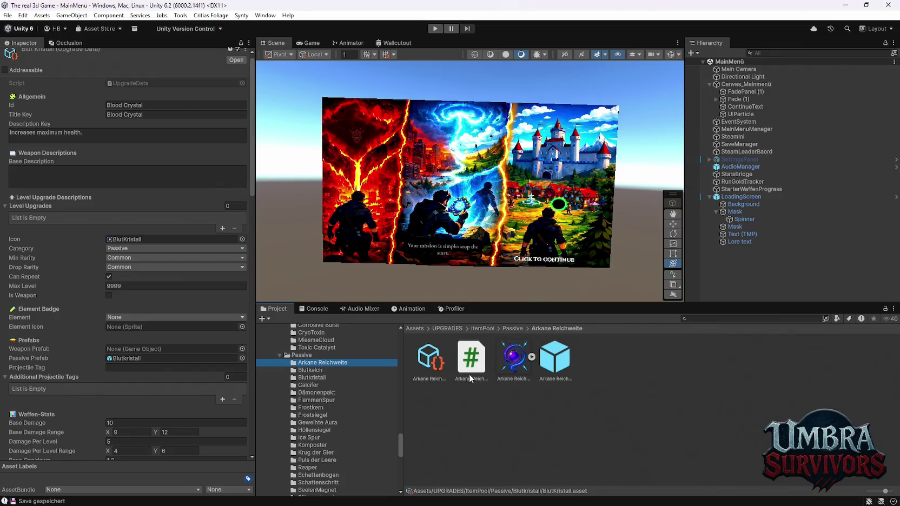
# Add a period at the end of Arkane Reichweite's Description Key.
pyautogui.click(451, 361)
pyautogui.click(430, 358)
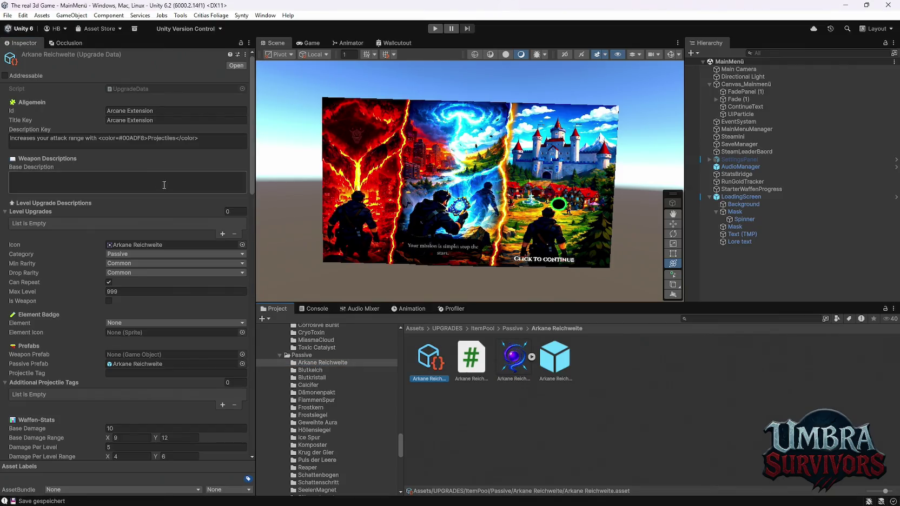
pyautogui.click(202, 139)
pyautogui.click(203, 139)
pyautogui.write('.')
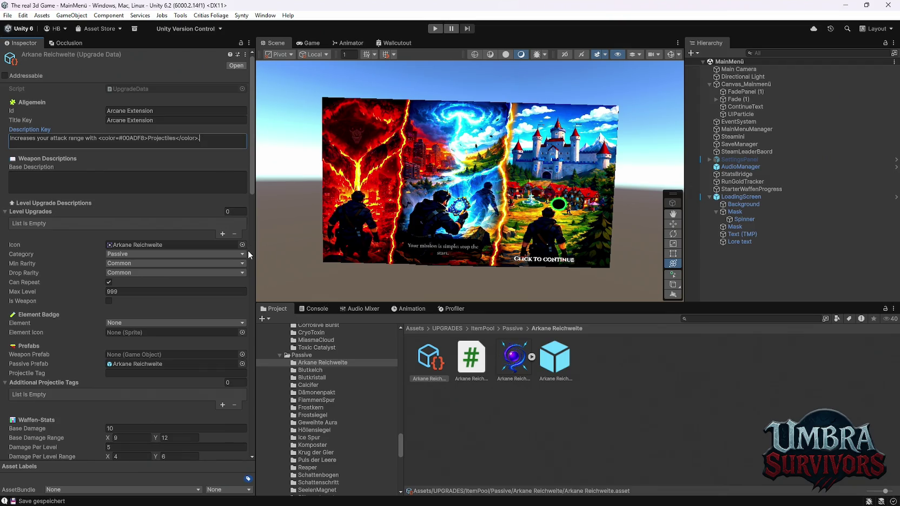
# Paste the colour-tagged health description into Blut Kristall's Description Key.
pyautogui.click(311, 378)
pyautogui.click(430, 358)
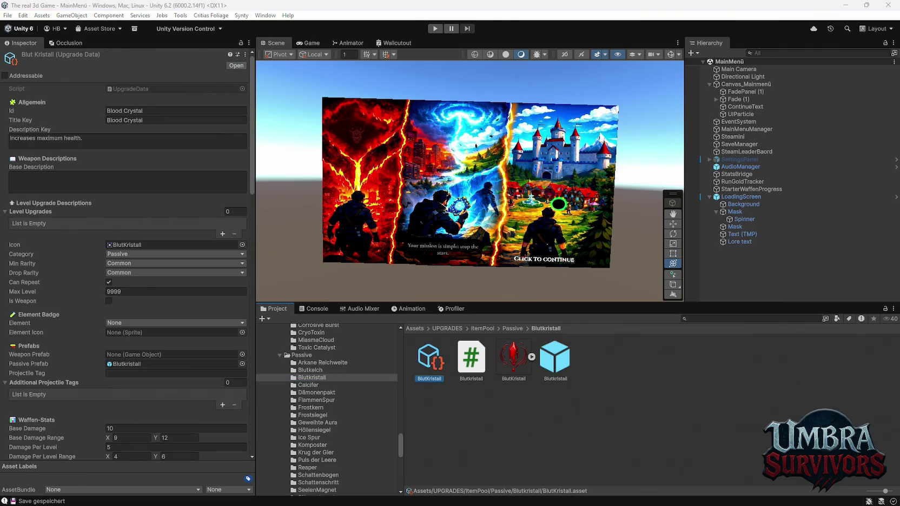
pyautogui.click(105, 140)
pyautogui.write('Increases maximum <color=#FFFFFF>health</color>')
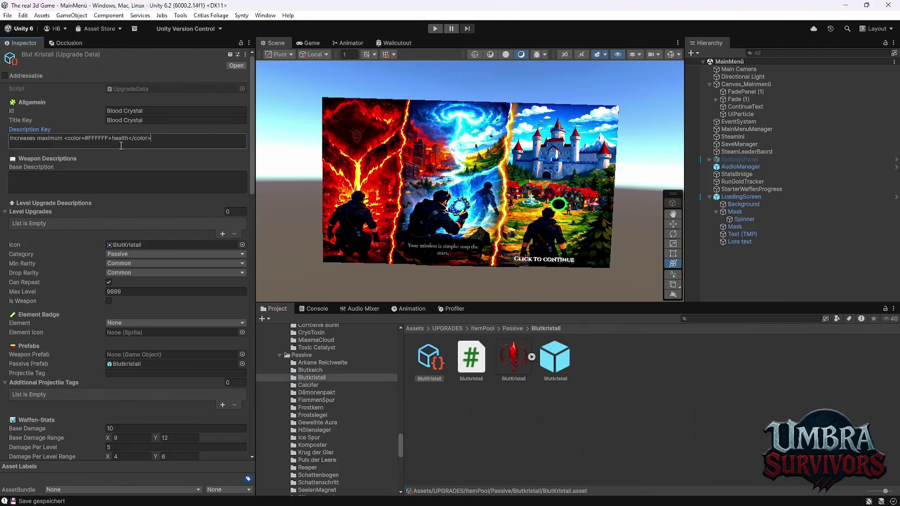
# Replace the FFFFFF tag colour with the health stat's FF0012, then open the Calcifer folder.
pyautogui.scroll(-15, 183, 327)
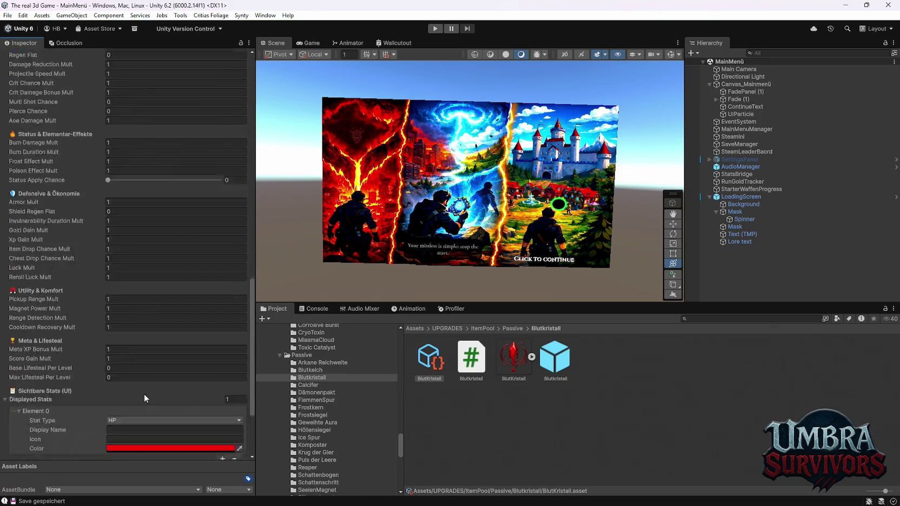
pyautogui.click(177, 366)
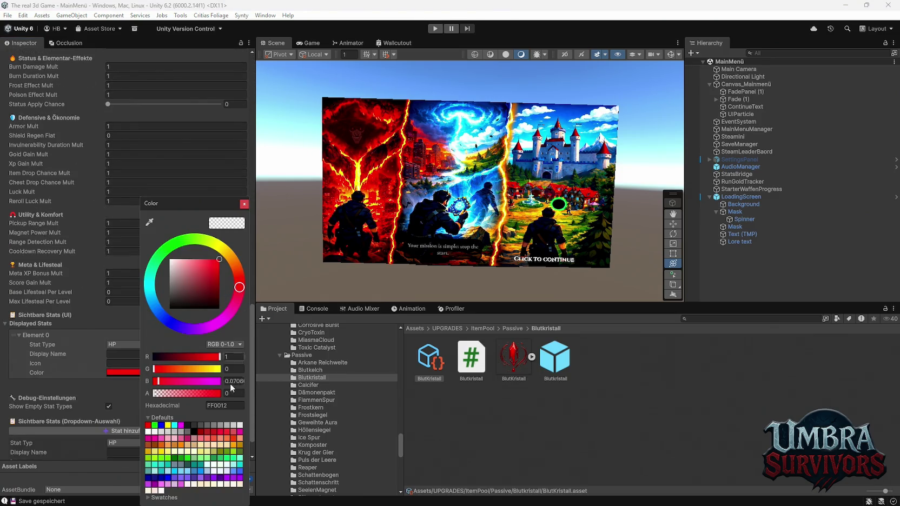
pyautogui.click(216, 406)
pyautogui.click(244, 204)
pyautogui.scroll(15, 169, 258)
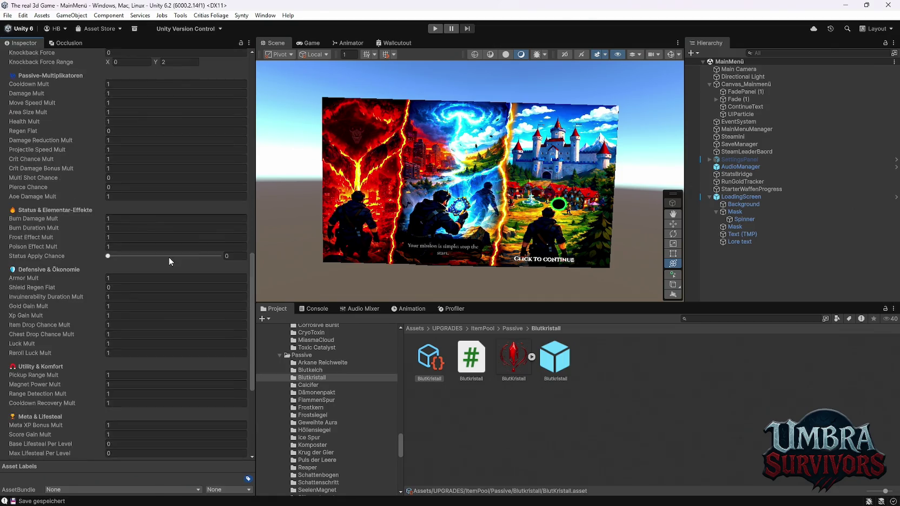
pyautogui.scroll(1, 169, 256)
pyautogui.click(108, 138)
pyautogui.click(108, 138)
pyautogui.write('FF0012')
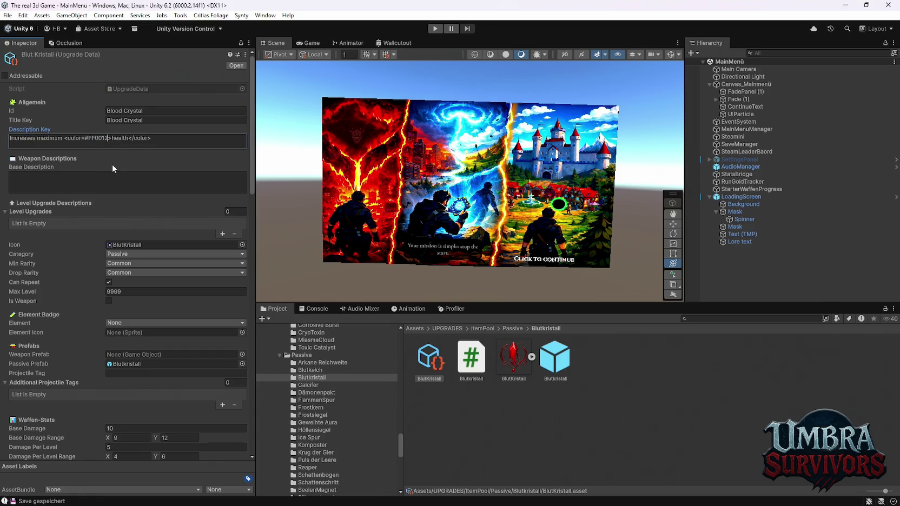
pyautogui.click(324, 385)
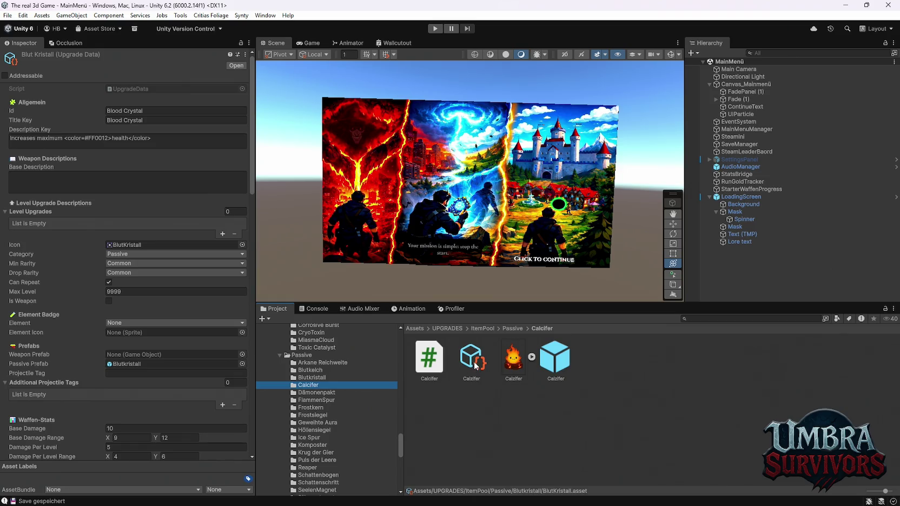
pyautogui.click(427, 362)
# Insert a <color=#FFFFFF> opening tag before 'fire' in Calzifer's Description Key.
pyautogui.click(471, 359)
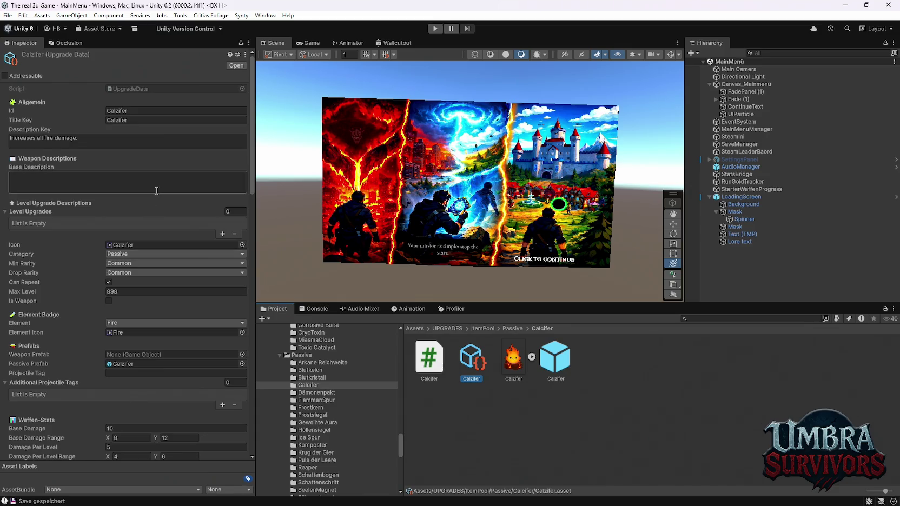
pyautogui.click(95, 141)
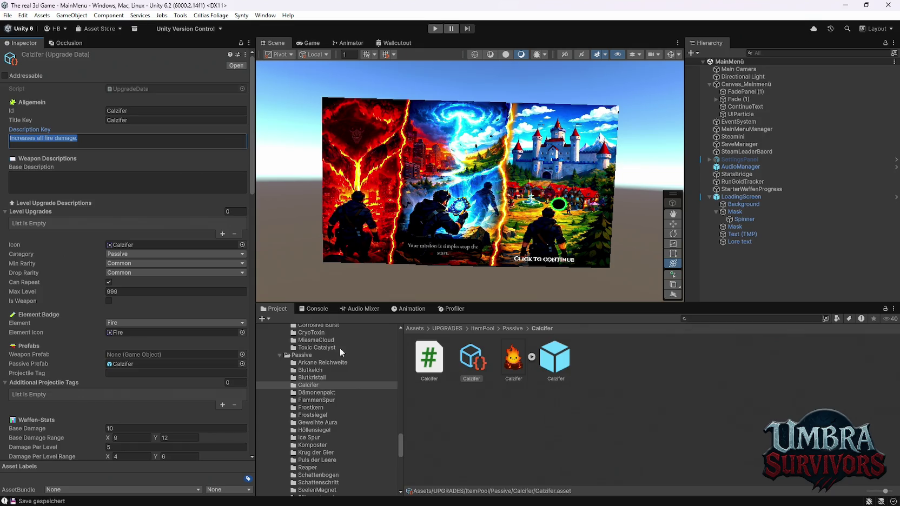
pyautogui.press('Return')
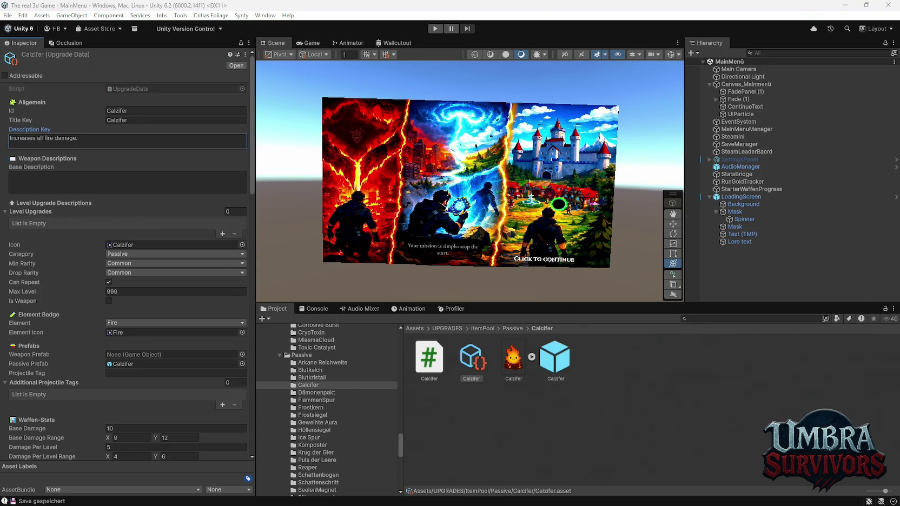
pyautogui.doubleClick(46, 138)
pyautogui.click(45, 138)
pyautogui.write('<color=#FFFFFF>')
# Close the tag with </color> after 'fire', keeping the space before 'damage'.
pyautogui.tripleClick(102, 138)
pyautogui.click(102, 138)
pyautogui.write('</color>')
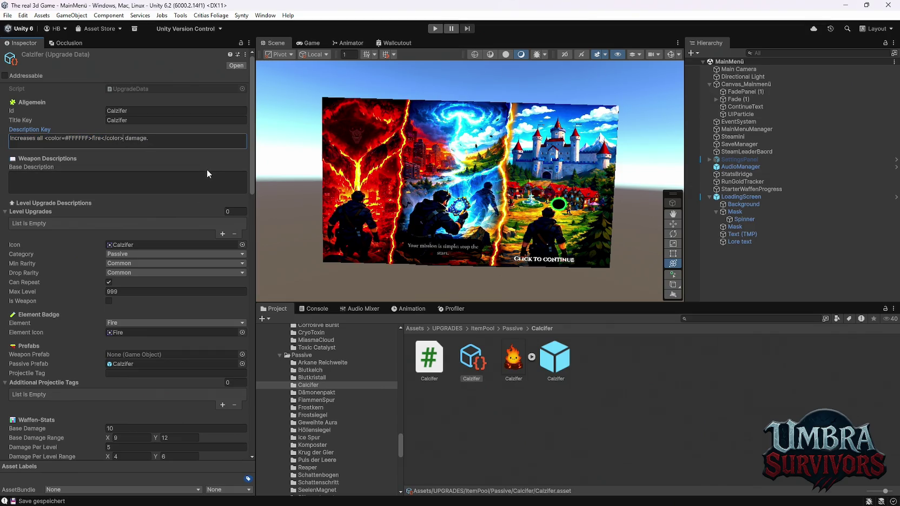
pyautogui.click(125, 138)
pyautogui.press('BackSpace')
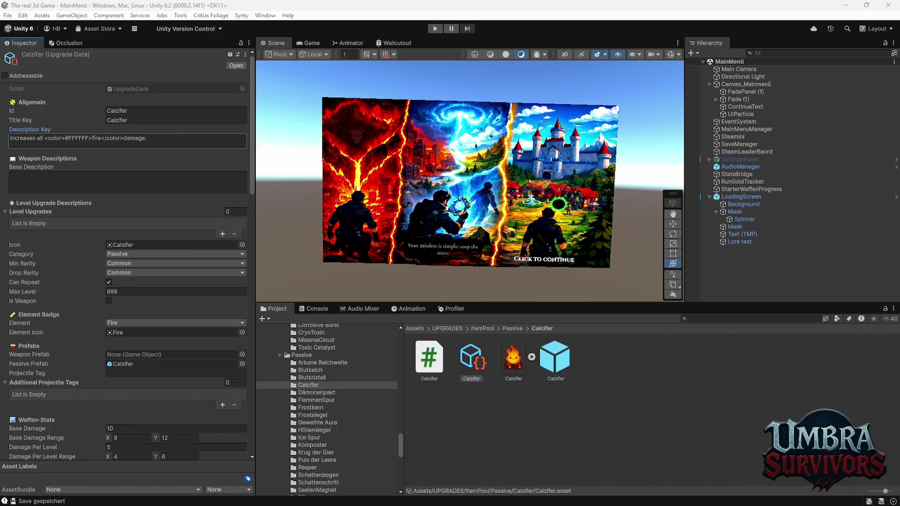
pyautogui.click(123, 138)
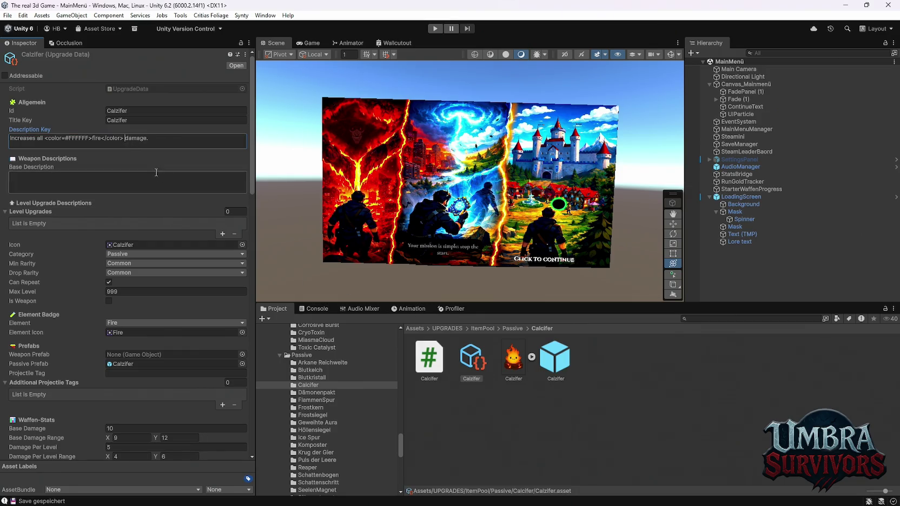
pyautogui.click(45, 138)
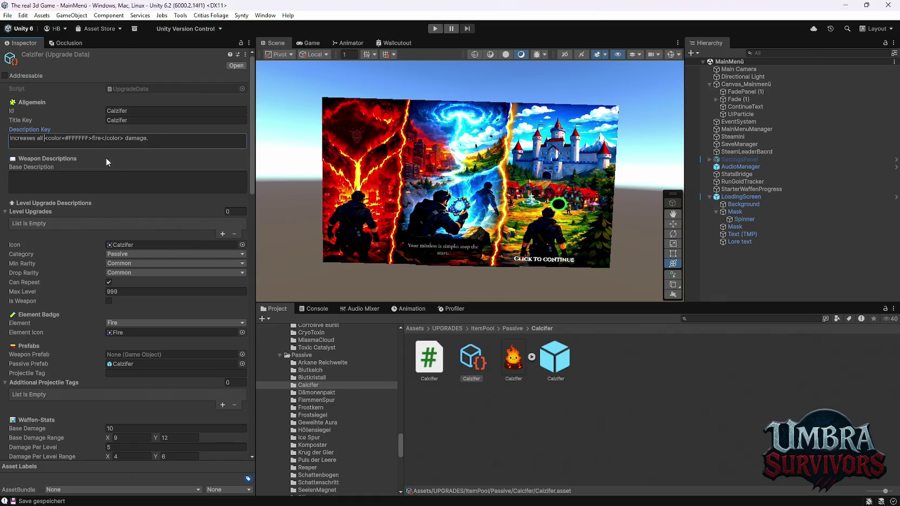
# Change the fire tag's colour code to the Burn stat's orange FF6E3A.
pyautogui.scroll(-20, 103, 147)
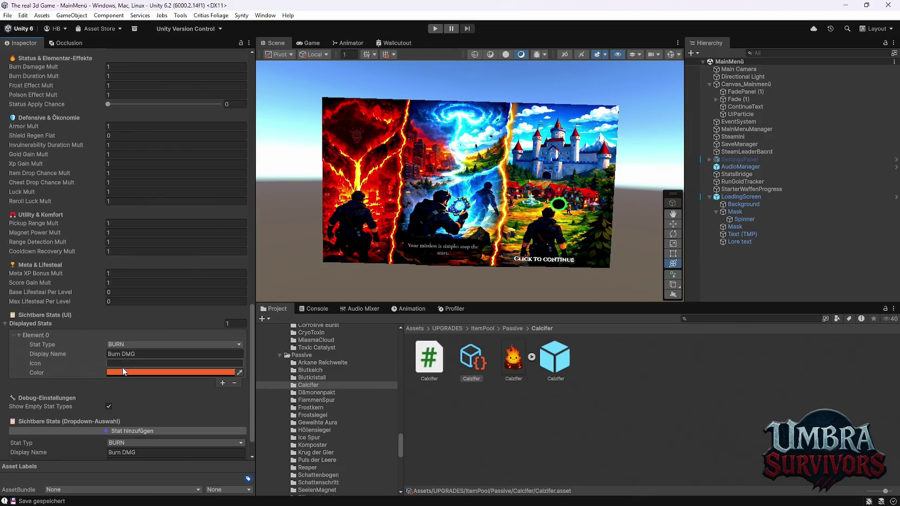
pyautogui.click(216, 372)
pyautogui.click(221, 204)
pyautogui.scroll(10, 178, 267)
pyautogui.scroll(10, 177, 267)
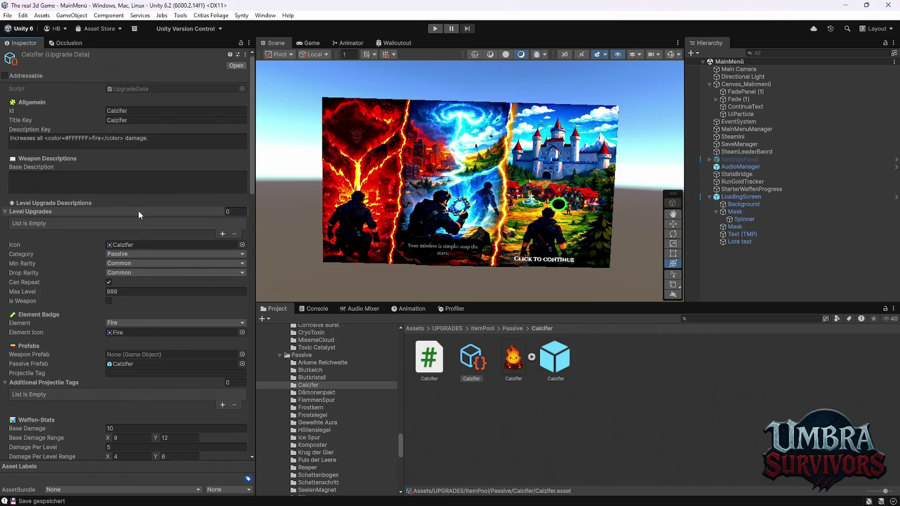
pyautogui.click(87, 138)
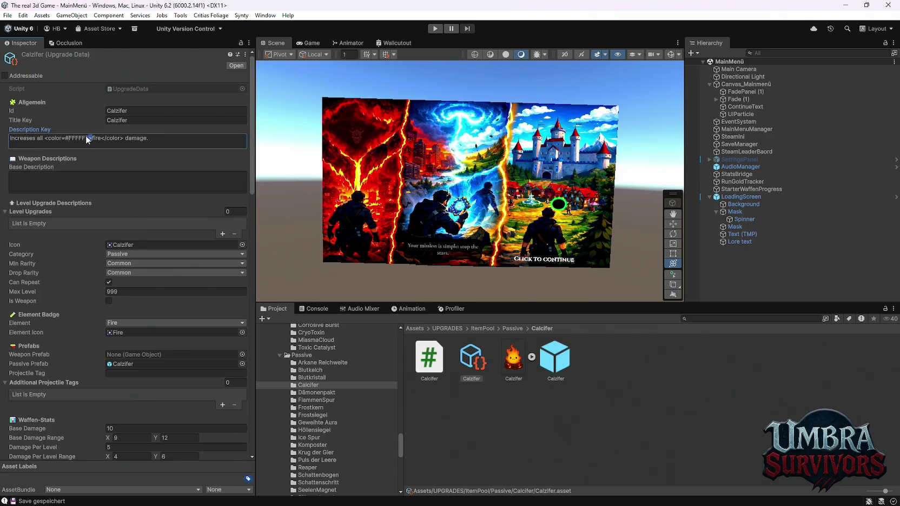
pyautogui.press('Left')
pyautogui.press('Left')
pyautogui.press('Left')
pyautogui.write('FF6E3A')
# Open the Frostkern upgrade data and begin editing its Description Key.
pyautogui.click(310, 407)
pyautogui.click(472, 362)
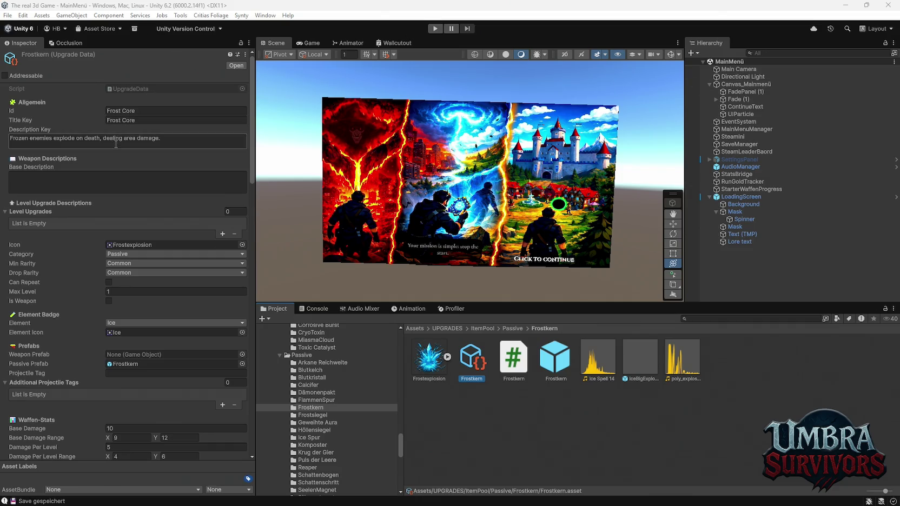
pyautogui.click(11, 138)
# Wrap 'Frozen' in a <color=#FFFFFF> tag and a closing </color>.
pyautogui.click(10, 138)
pyautogui.write('<color=#FFFFFF>')
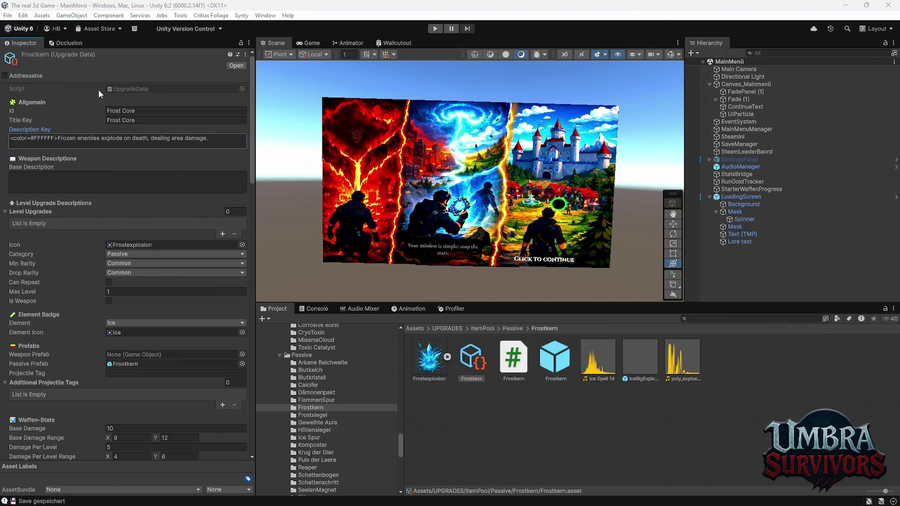
pyautogui.click(77, 138)
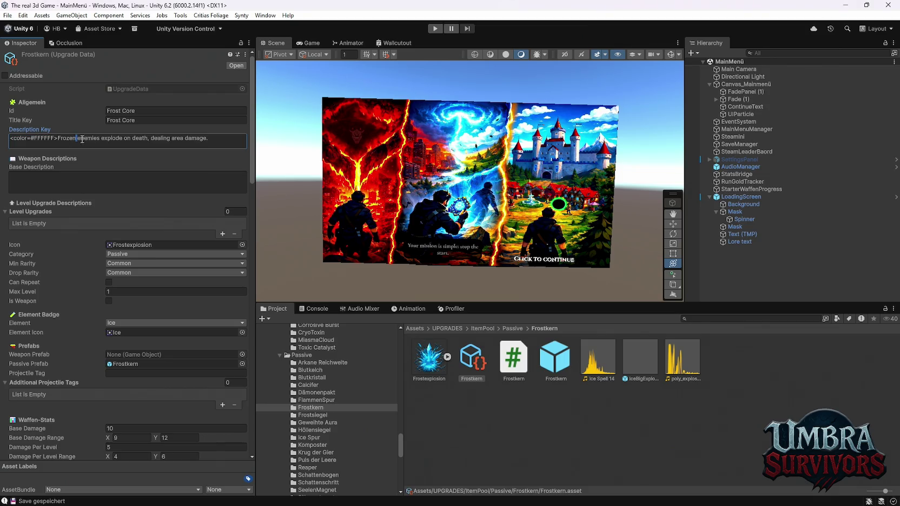
pyautogui.write('</color>')
# Replace FFFFFF with the Damage stat's cyan 00D4FF and select the new opening tag.
pyautogui.scroll(-20, 83, 144)
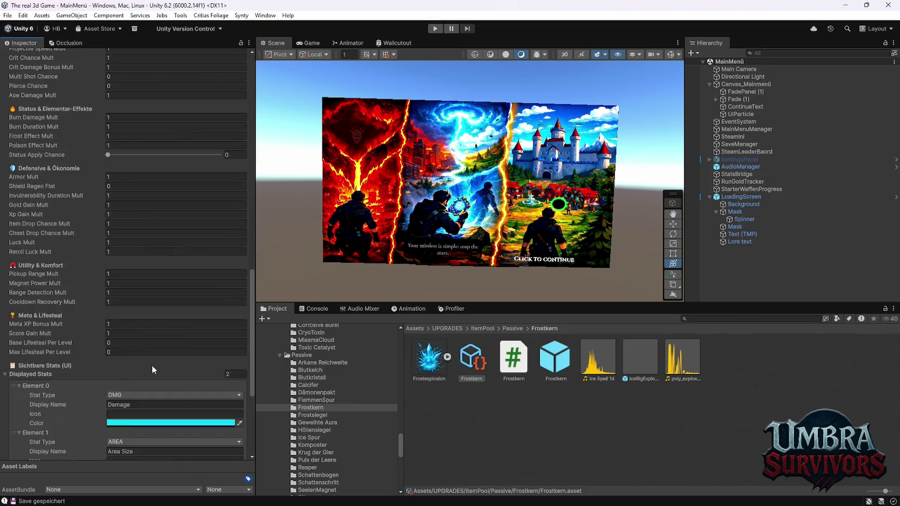
pyautogui.click(130, 322)
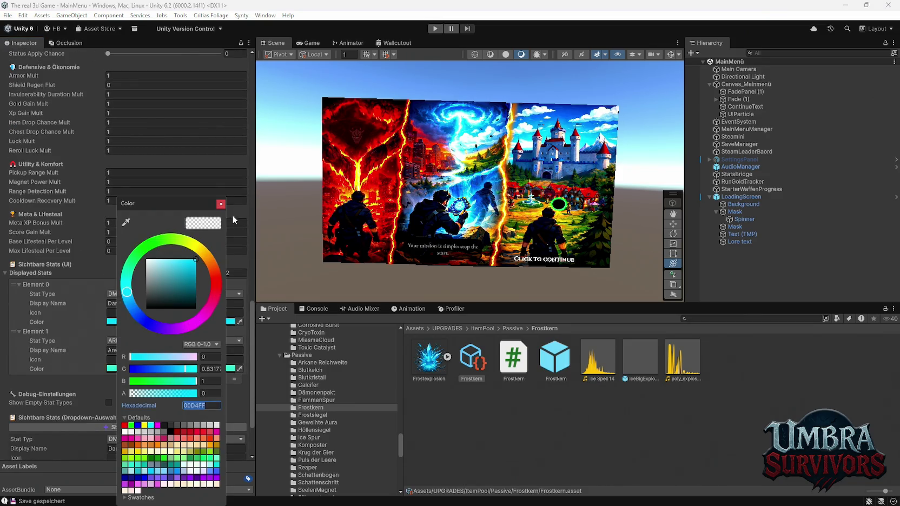
pyautogui.click(221, 204)
pyautogui.scroll(20, 138, 252)
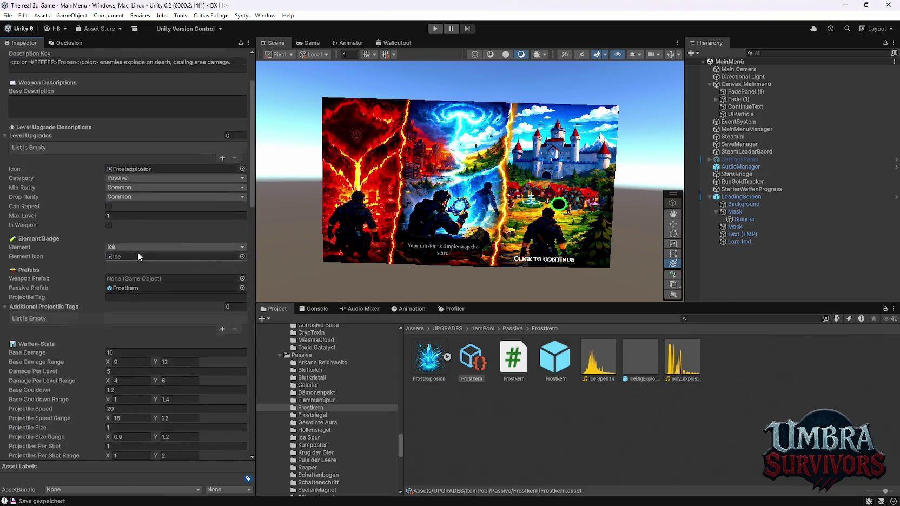
pyautogui.click(48, 138)
pyautogui.doubleClick(48, 137)
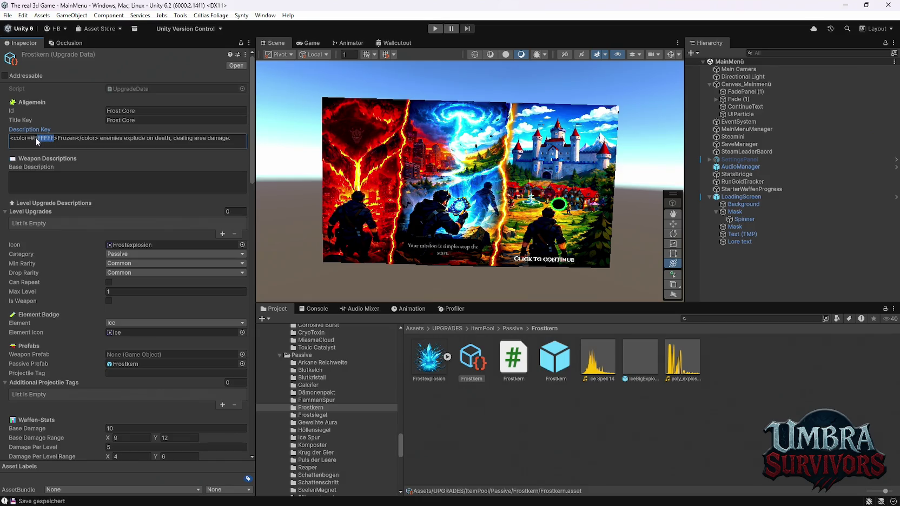
pyautogui.write('00D4FF')
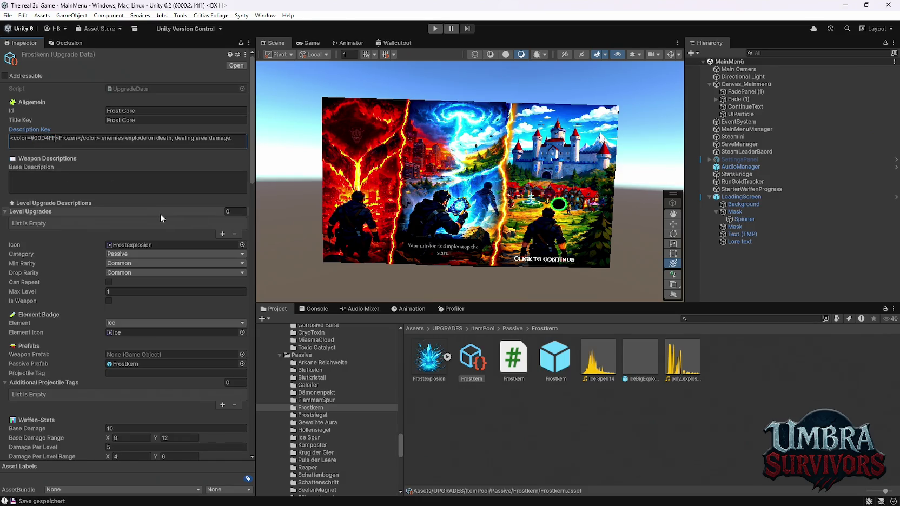
pyautogui.scroll(-15, 161, 216)
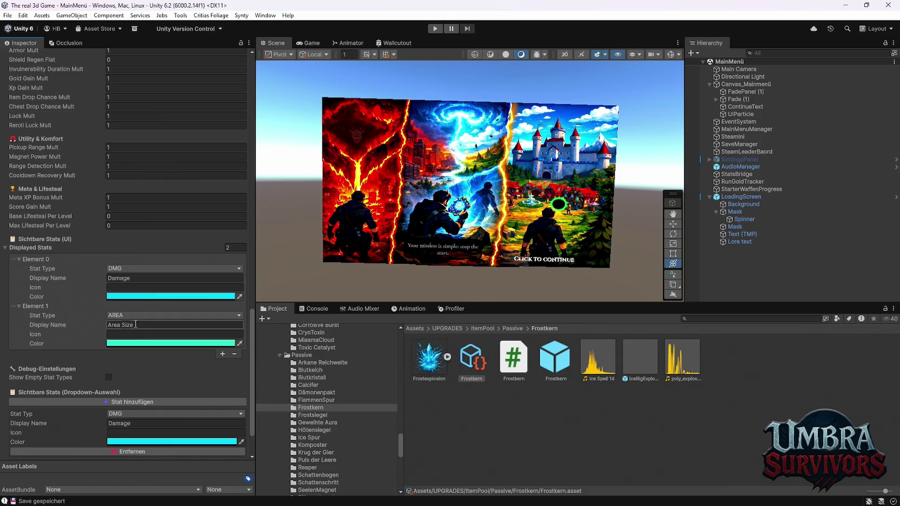
pyautogui.scroll(15, 161, 336)
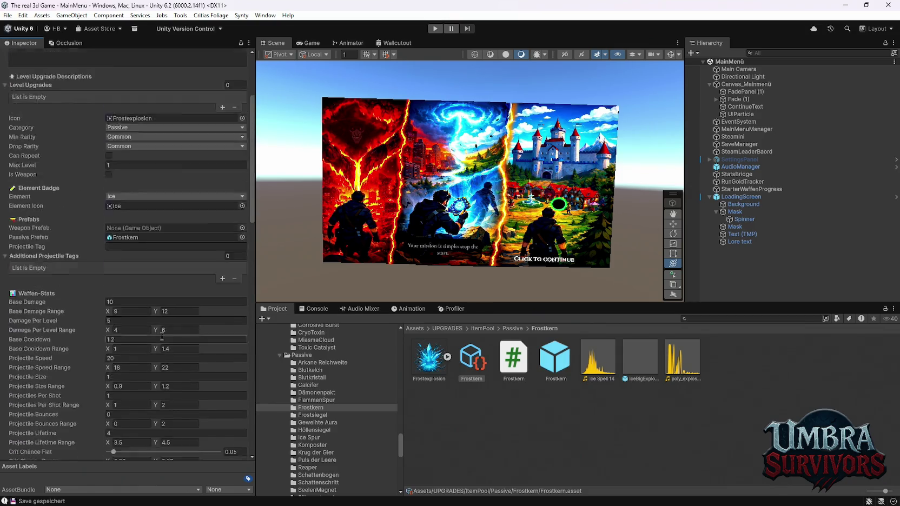
pyautogui.scroll(5, 69, 224)
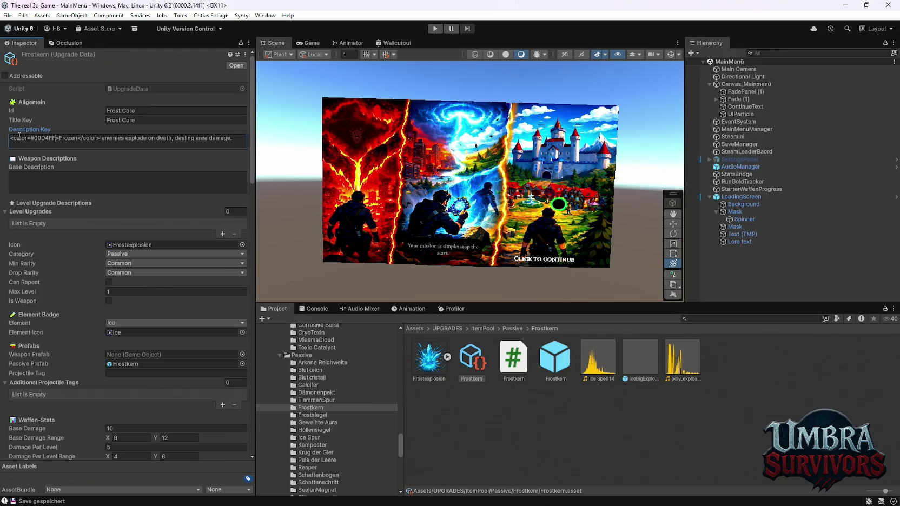
pyautogui.moveTo(9, 139); pyautogui.dragTo(34, 138)
# Wrap 'area' in a copy of the cyan opening tag and a closing </color>.
pyautogui.click(194, 137)
pyautogui.write('<color=#00D4FF>')
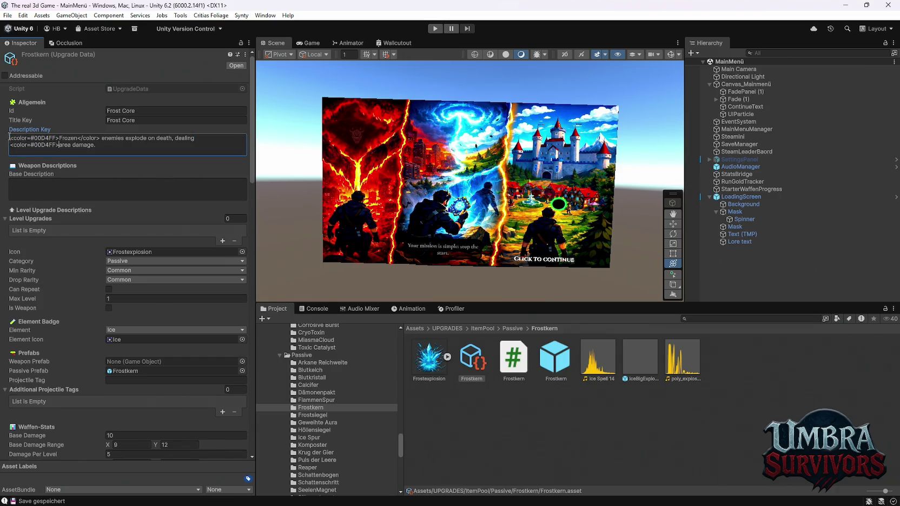
pyautogui.moveTo(77, 138); pyautogui.dragTo(100, 138)
pyautogui.hotkey('ctrl', 'c')
pyautogui.click(72, 145)
pyautogui.hotkey('ctrl', 'v')
# Change the 'area' tag's colour to the Area Size stat's 4BFFD2.
pyautogui.scroll(-20, 150, 264)
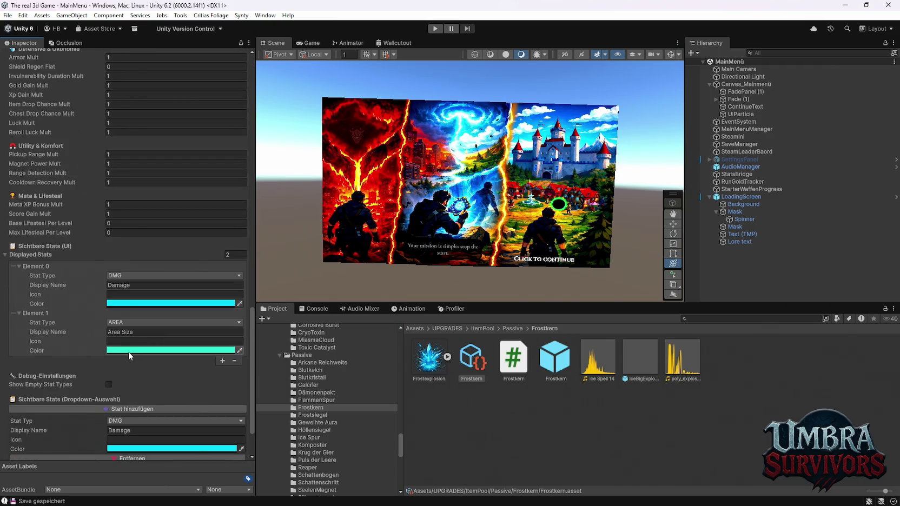
pyautogui.click(129, 351)
pyautogui.click(222, 406)
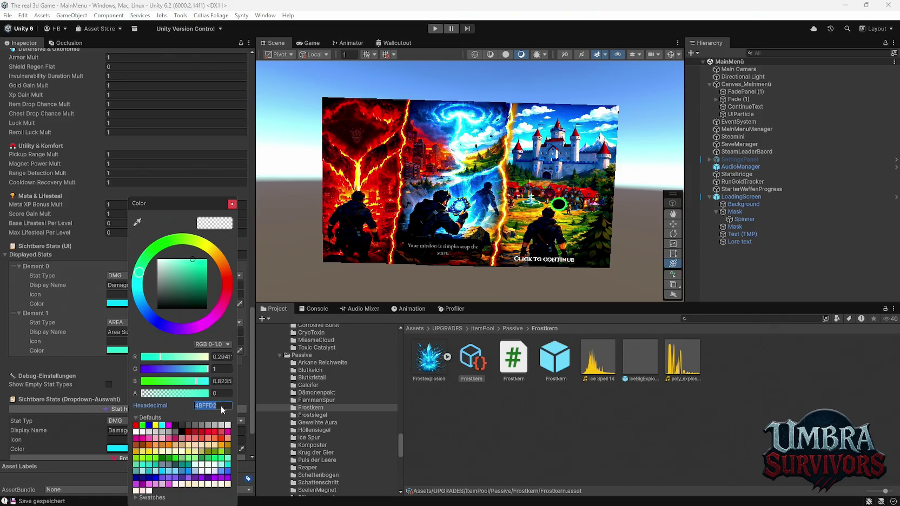
pyautogui.click(232, 205)
pyautogui.scroll(20, 128, 265)
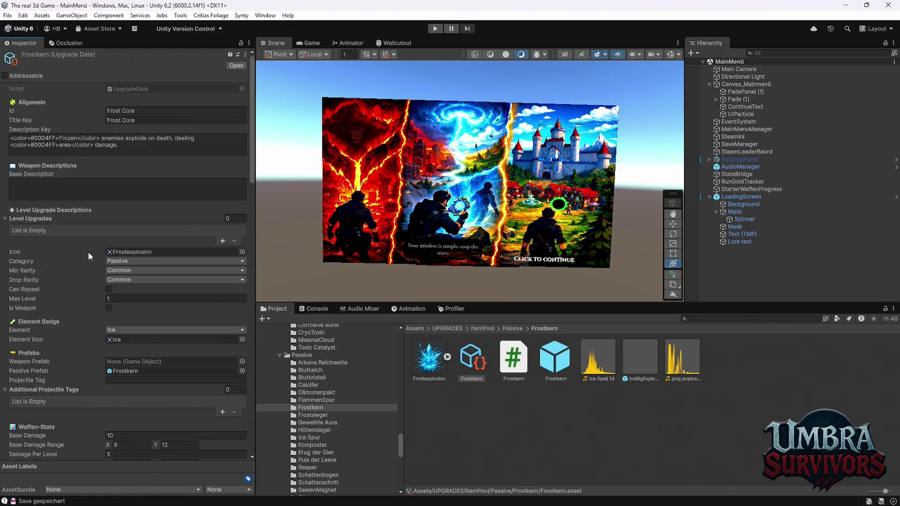
pyautogui.click(57, 143)
pyautogui.moveTo(57, 144); pyautogui.dragTo(55, 144)
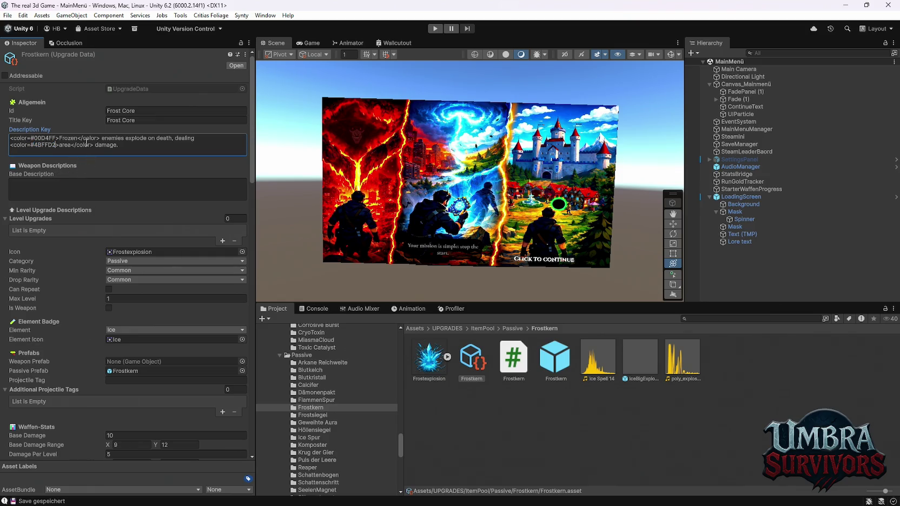
# Open the Frostsiegel upgrade data.
pyautogui.scroll(-5, 130, 179)
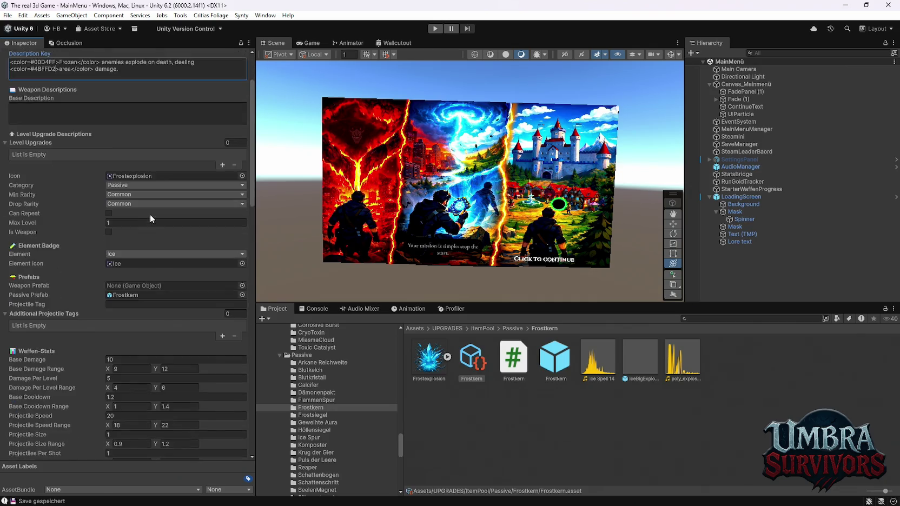
pyautogui.click(309, 415)
pyautogui.click(436, 378)
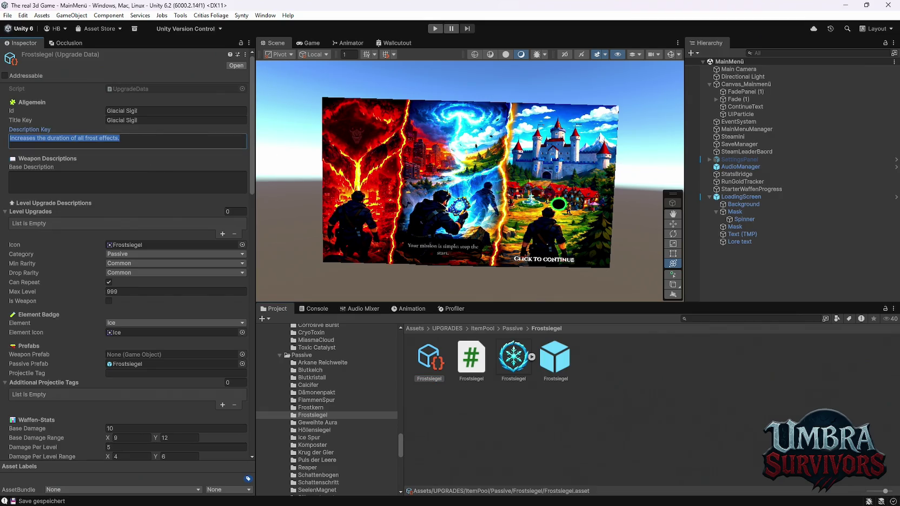
# Replace Glacial Sigil's description with the version wrapping 'frost' in a colour tag.
pyautogui.hotkey('alt', 'Tab')
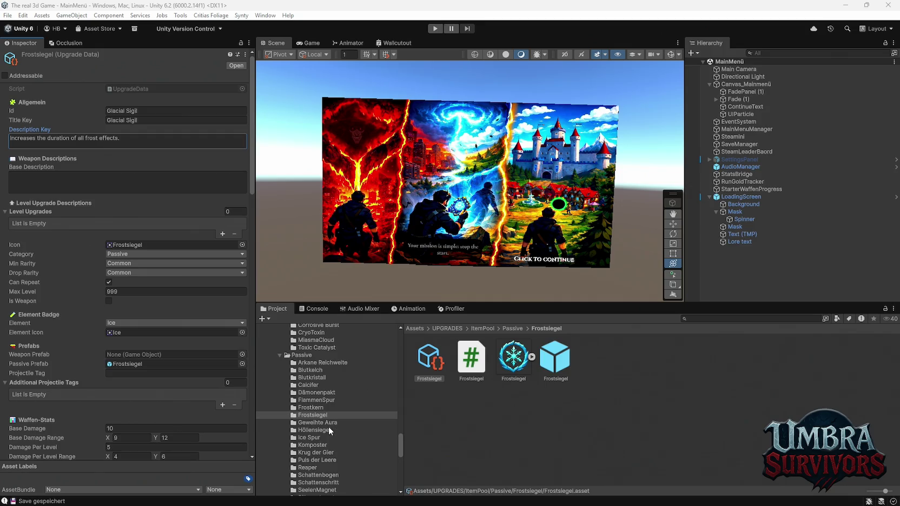
pyautogui.moveTo(389, 504)
pyautogui.hotkey('ctrl', 'a')
pyautogui.hotkey('ctrl', 'v')
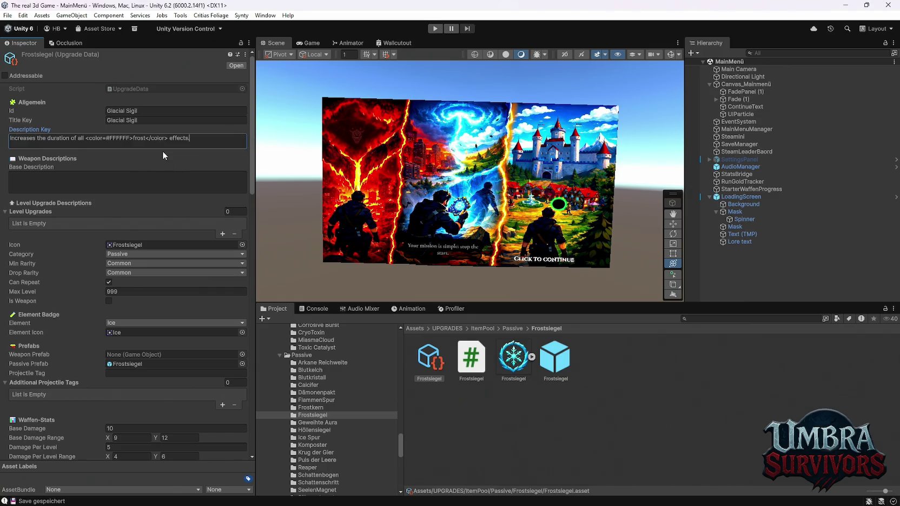
# Set the frost tag's colour to the stat's 6EE6FF and open the Geweihte Aura folder.
pyautogui.scroll(-20, 163, 158)
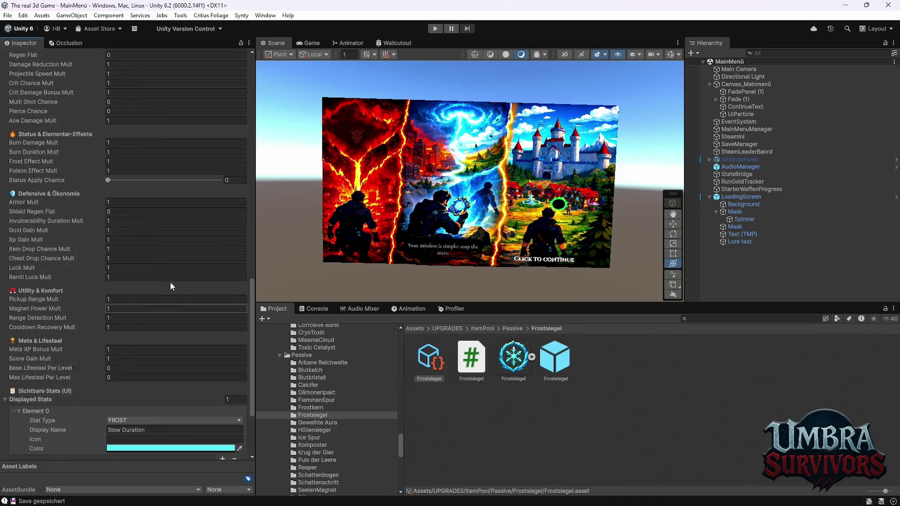
pyautogui.click(135, 342)
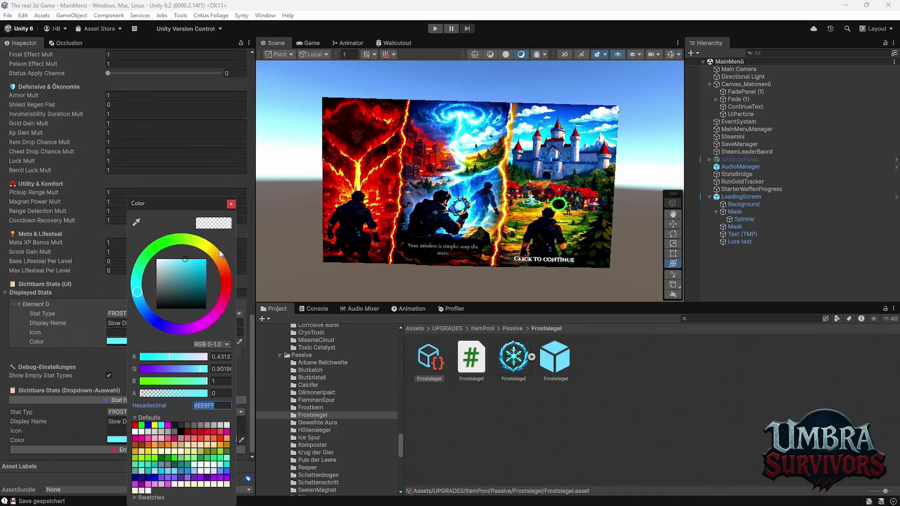
pyautogui.scroll(15, 166, 237)
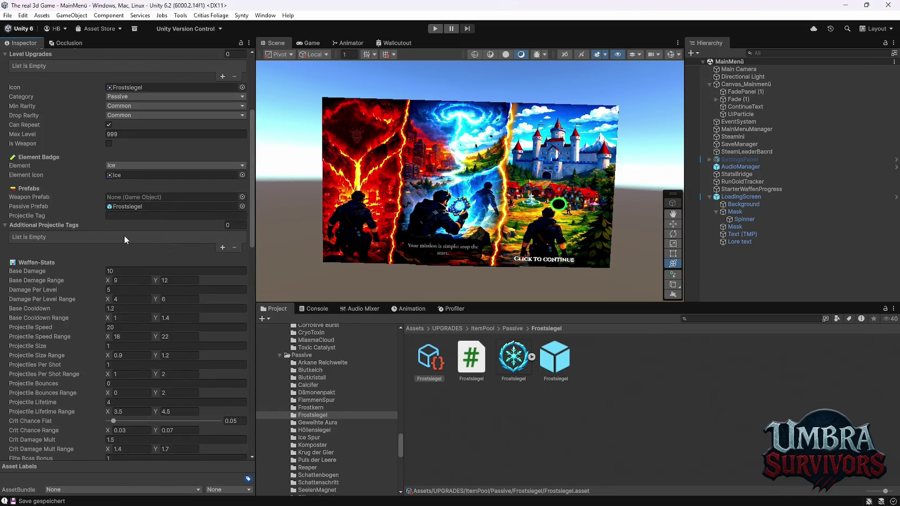
pyautogui.scroll(5, 128, 209)
pyautogui.click(128, 108)
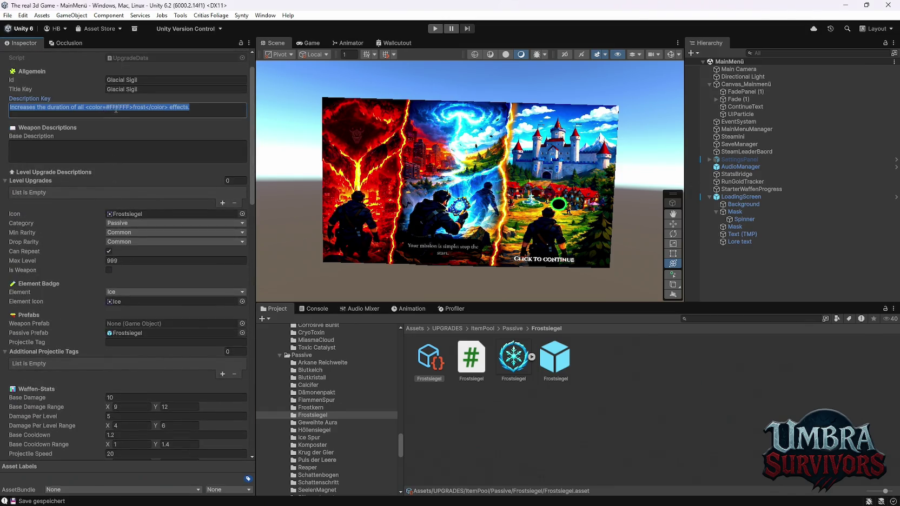
pyautogui.doubleClick(116, 107)
pyautogui.hotkey('ctrl', 'v')
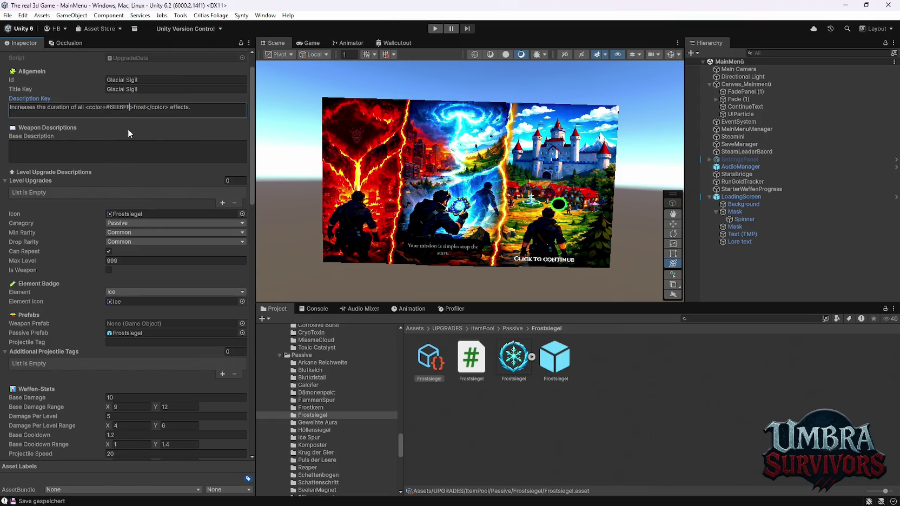
pyautogui.scroll(-15, 206, 377)
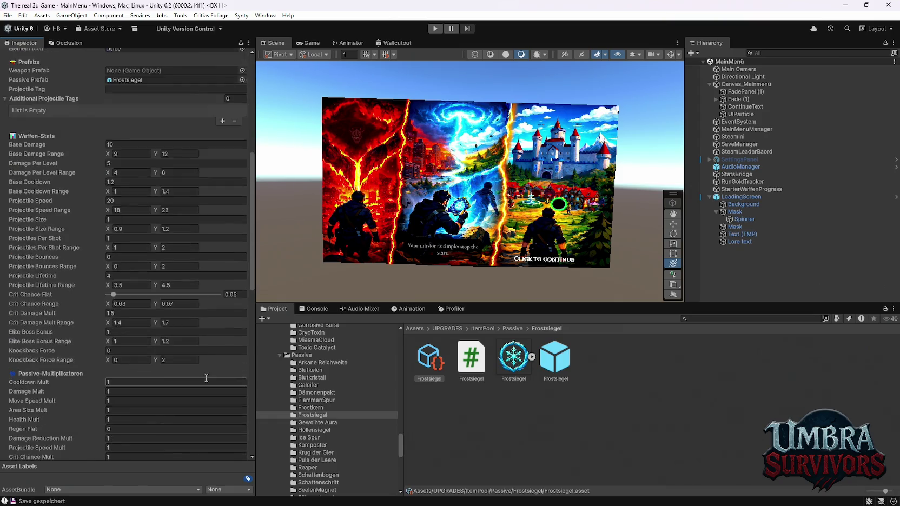
pyautogui.click(355, 422)
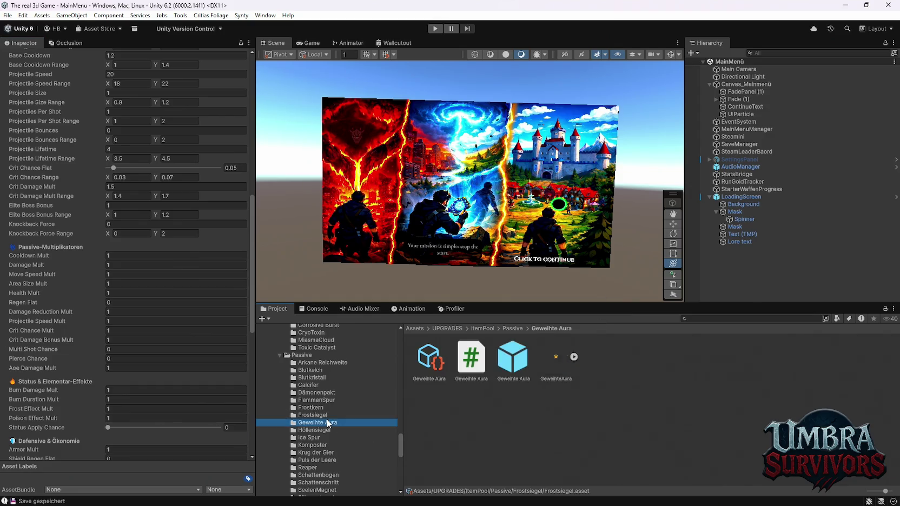
# Paste the colour-tagged 'health' description into Blessed Aura's Description Key.
pyautogui.click(443, 361)
pyautogui.scroll(15, 214, 303)
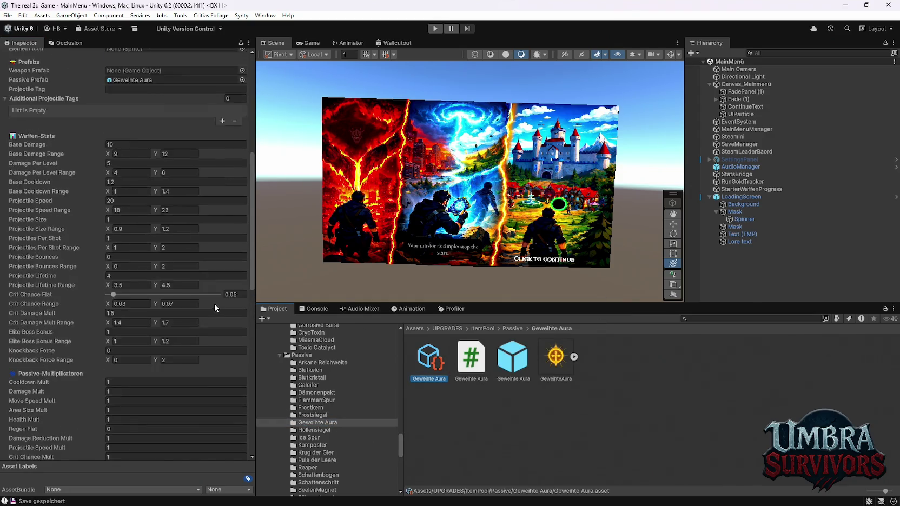
pyautogui.click(81, 138)
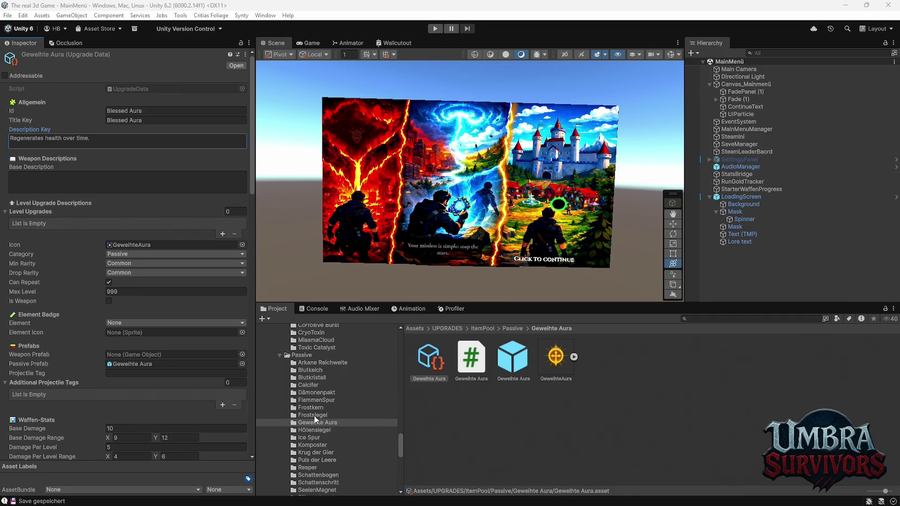
pyautogui.click(313, 364)
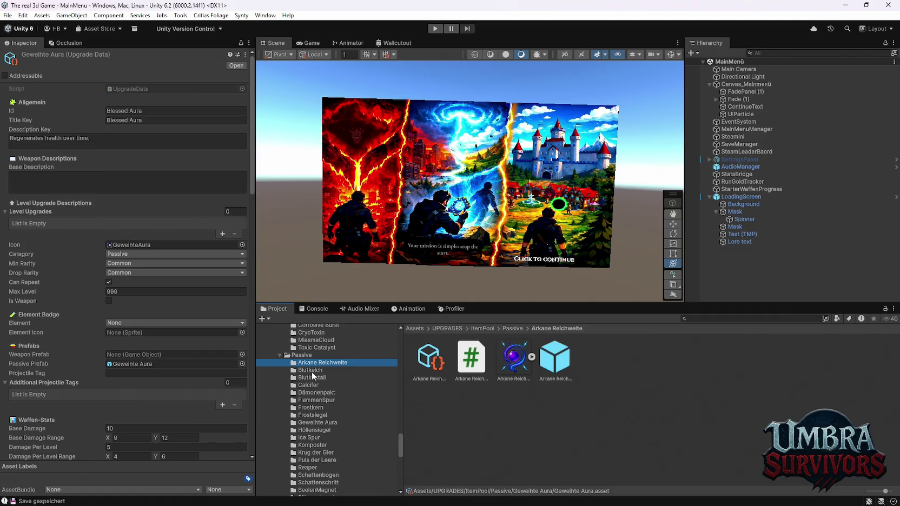
pyautogui.click(331, 423)
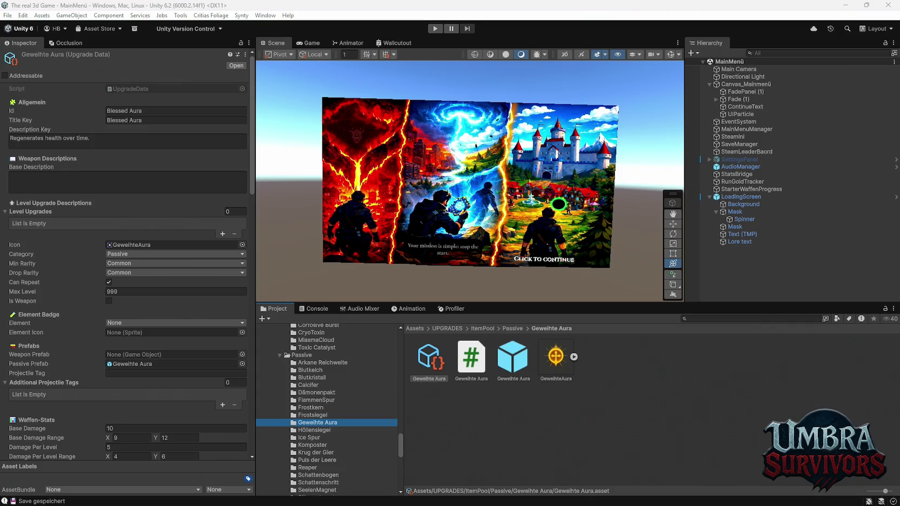
pyautogui.click(162, 141)
pyautogui.hotkey('ctrl', 'a')
pyautogui.hotkey('ctrl', 'v')
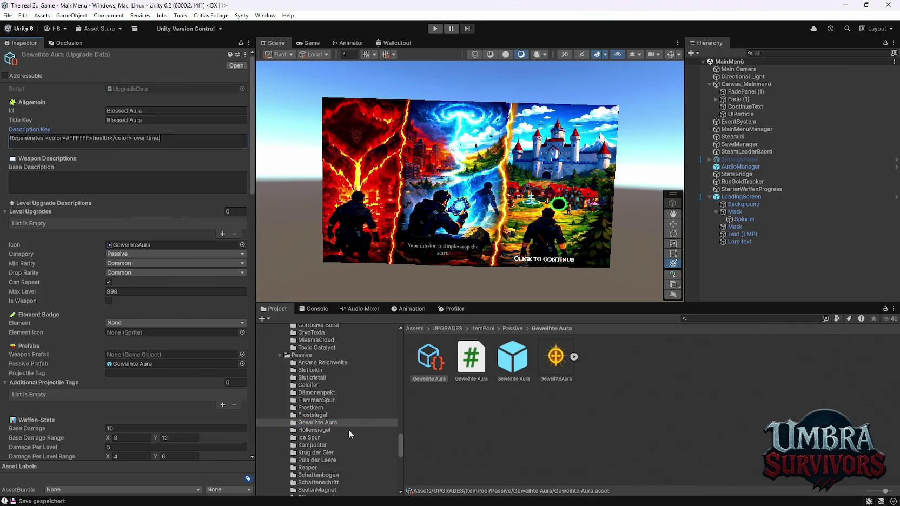
# Look up Blut Kristall's red health stat colour, FF0012, in the colour picker.
pyautogui.click(318, 371)
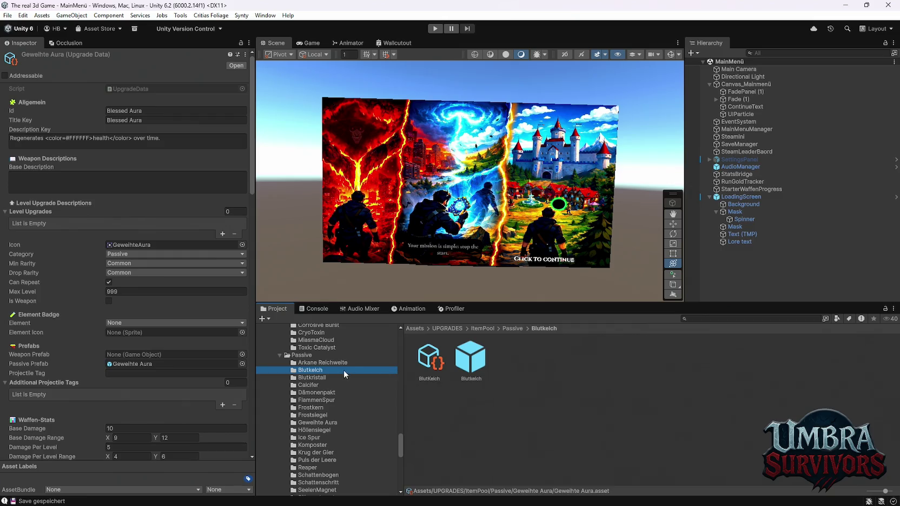
pyautogui.click(351, 378)
pyautogui.click(436, 371)
pyautogui.scroll(-15, 153, 363)
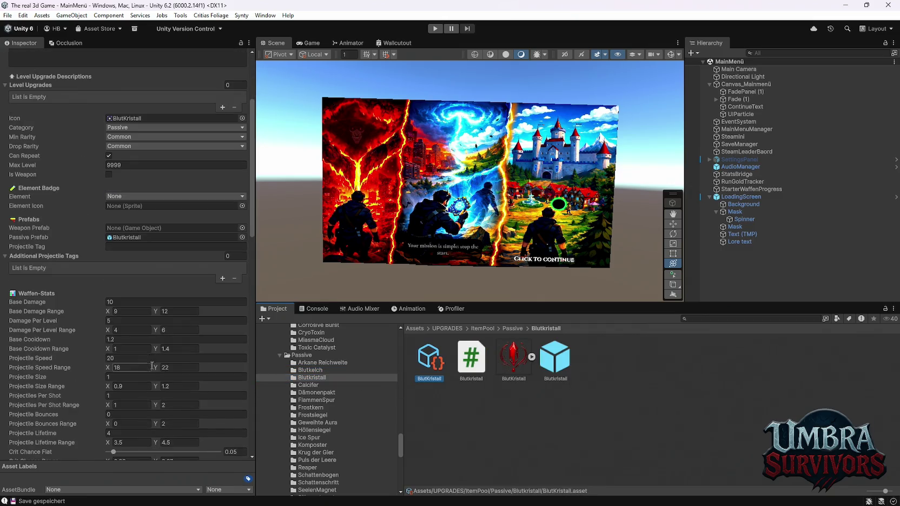
pyautogui.scroll(-3, 156, 372)
pyautogui.click(125, 342)
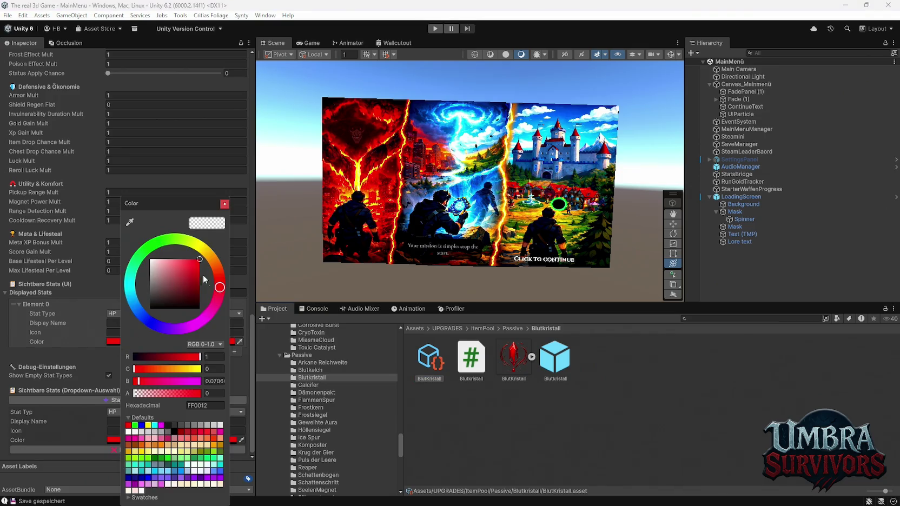
pyautogui.click(224, 204)
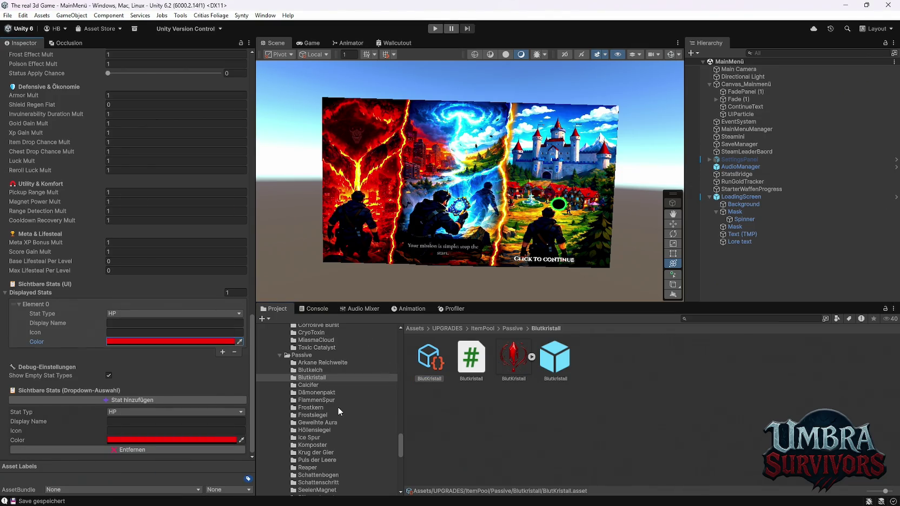
# Change Blessed Aura's tag colour from FFFFFF to FF0012 and open the Höllensiegel folder.
pyautogui.click(318, 423)
pyautogui.click(470, 357)
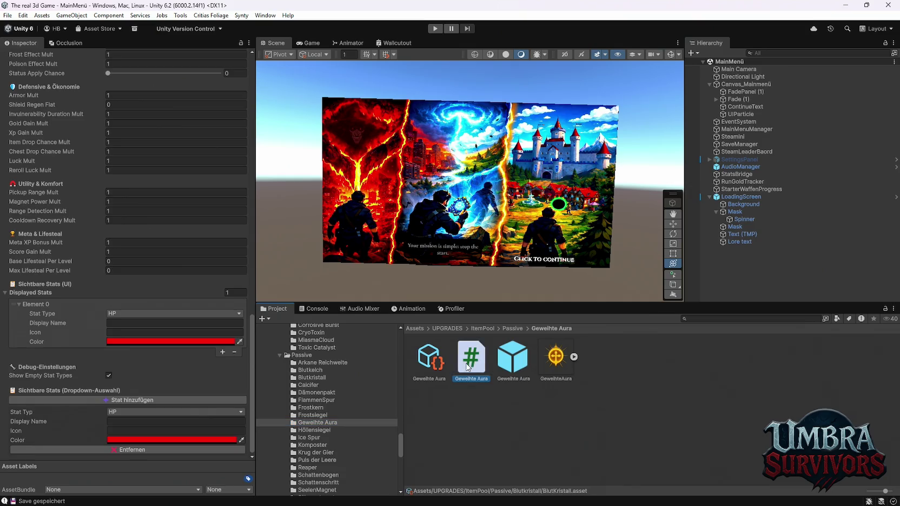
pyautogui.click(432, 362)
pyautogui.scroll(15, 171, 325)
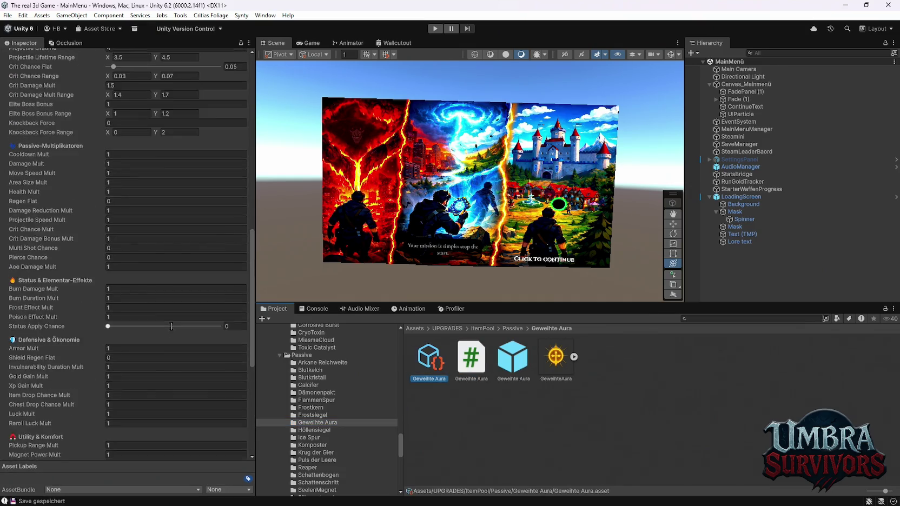
pyautogui.scroll(4, 108, 204)
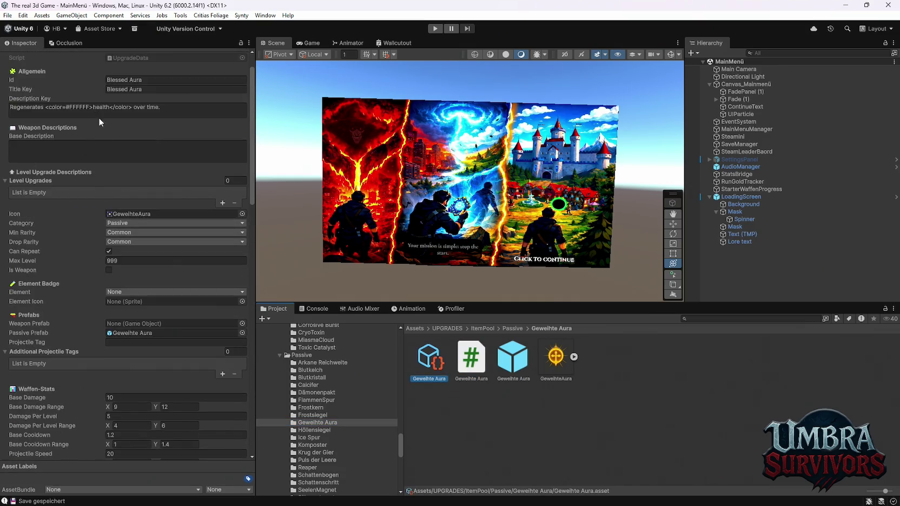
pyautogui.click(90, 107)
pyautogui.click(88, 107)
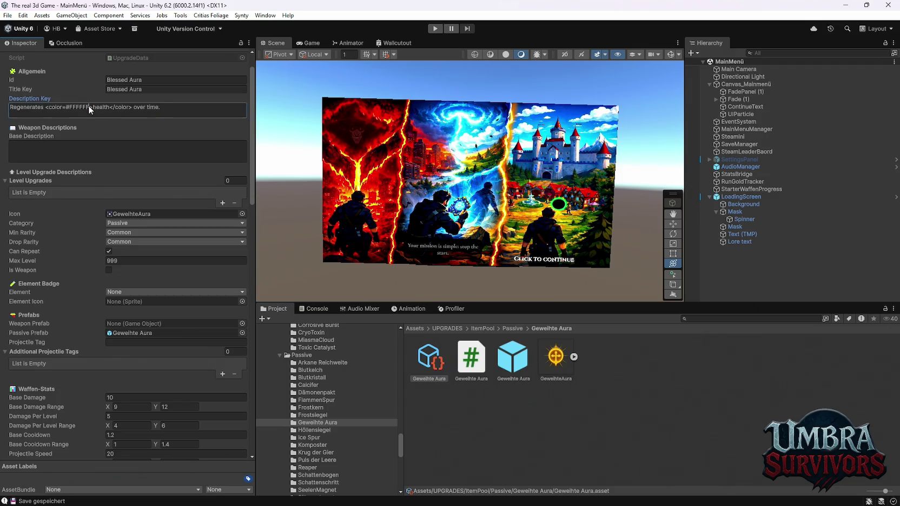
pyautogui.press('BackSpace')
pyautogui.press('BackSpace')
pyautogui.press('BackSpace')
pyautogui.write('0012')
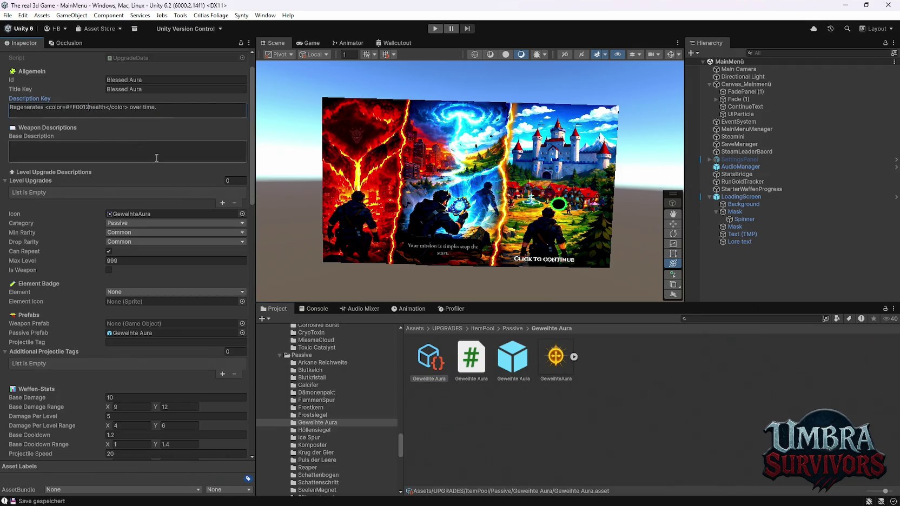
pyautogui.click(317, 431)
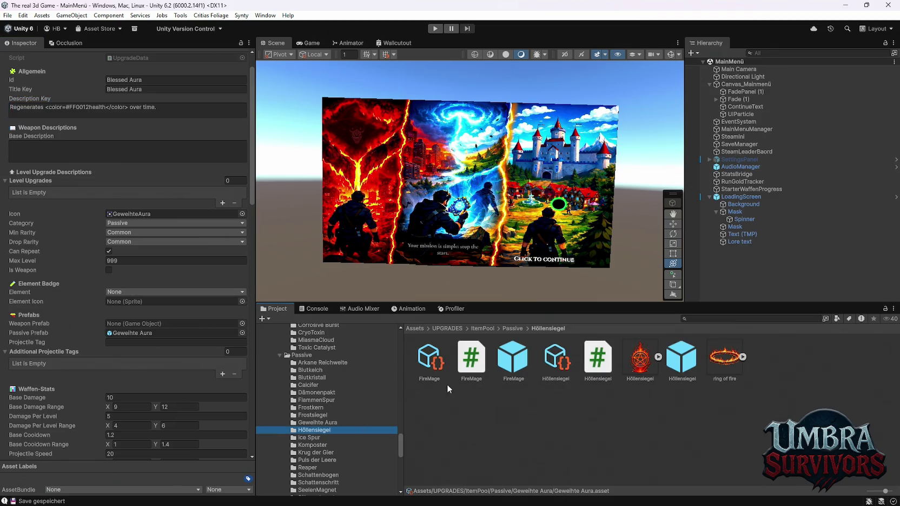
# Open the Infernal Sigil upgrade data and read the burn stat's colour FF6E3A.
pyautogui.click(558, 369)
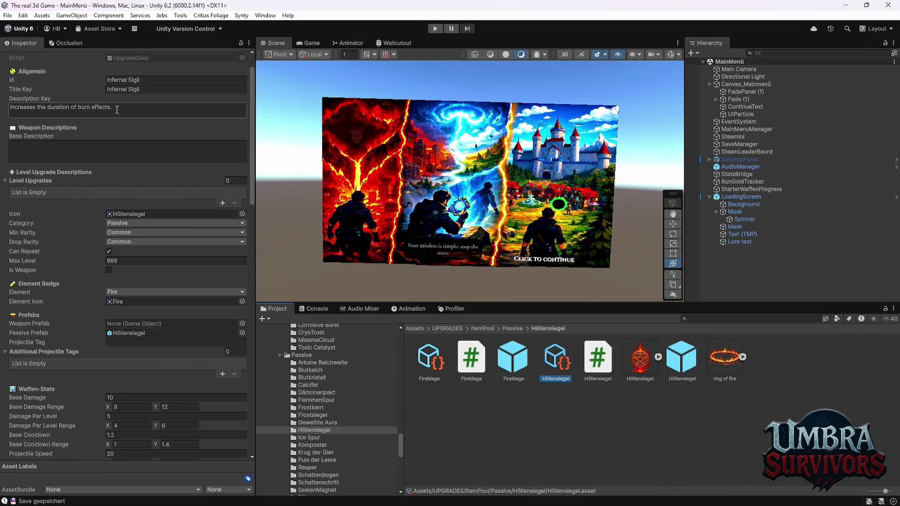
pyautogui.click(106, 113)
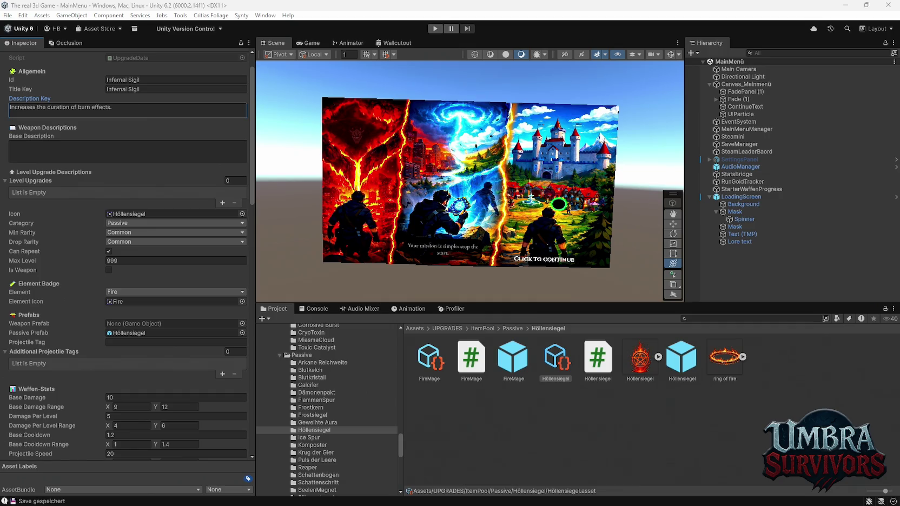
pyautogui.scroll(-5, 162, 309)
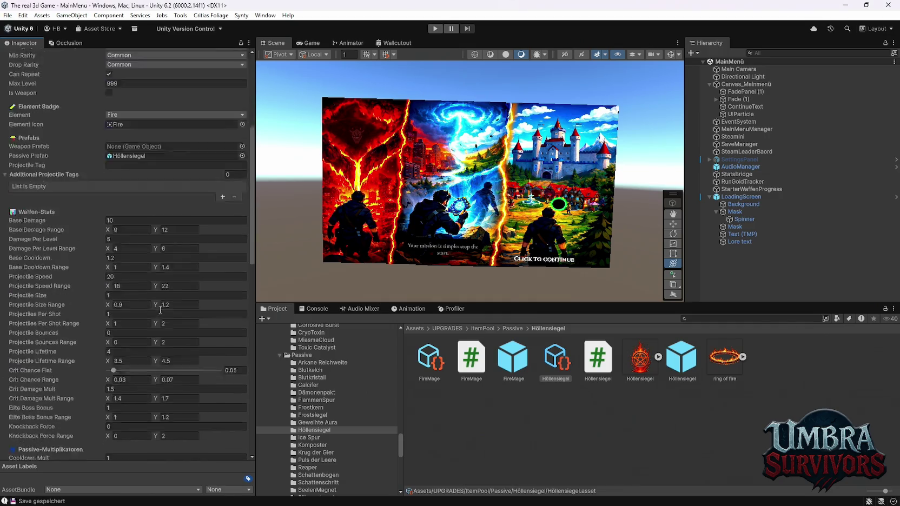
pyautogui.scroll(-15, 162, 309)
pyautogui.click(120, 341)
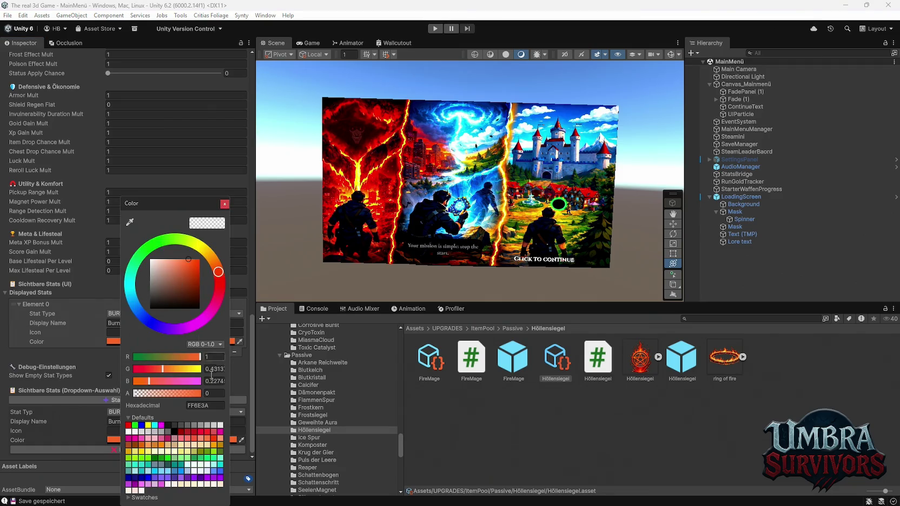
pyautogui.click(225, 204)
pyautogui.scroll(15, 156, 262)
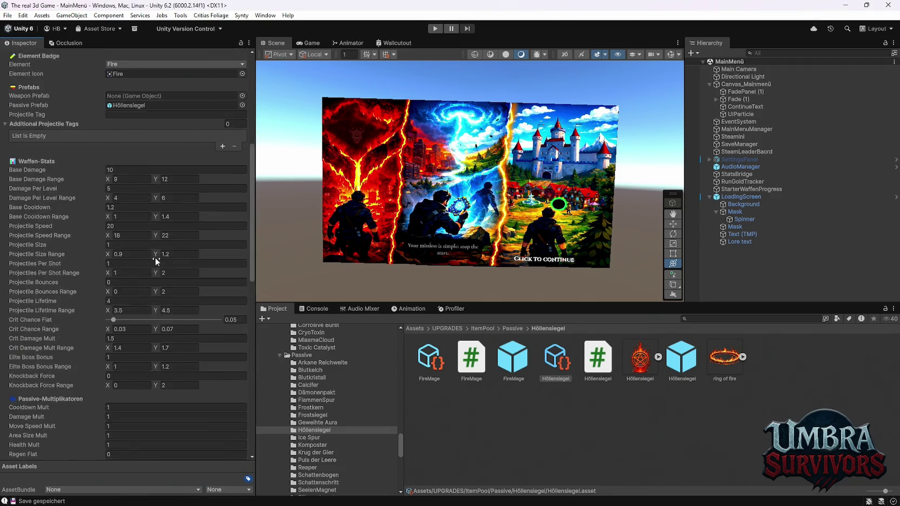
pyautogui.scroll(10, 156, 262)
# Replace #FFFFFF with FF6E3A in the burn tag, then open the Komposter upgrade data.
pyautogui.click(125, 83)
pyautogui.click(123, 82)
pyautogui.write('FF6E3A')
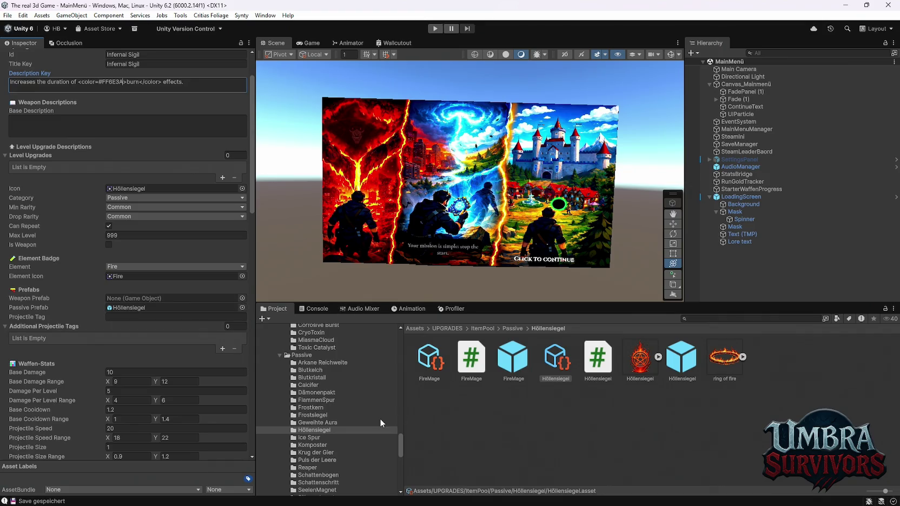
pyautogui.click(308, 438)
pyautogui.click(313, 445)
pyautogui.click(433, 371)
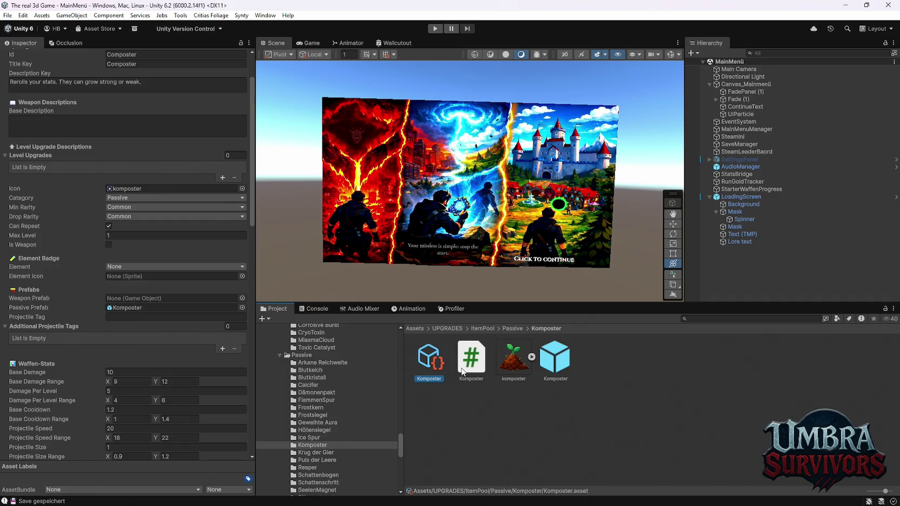
pyautogui.click(160, 83)
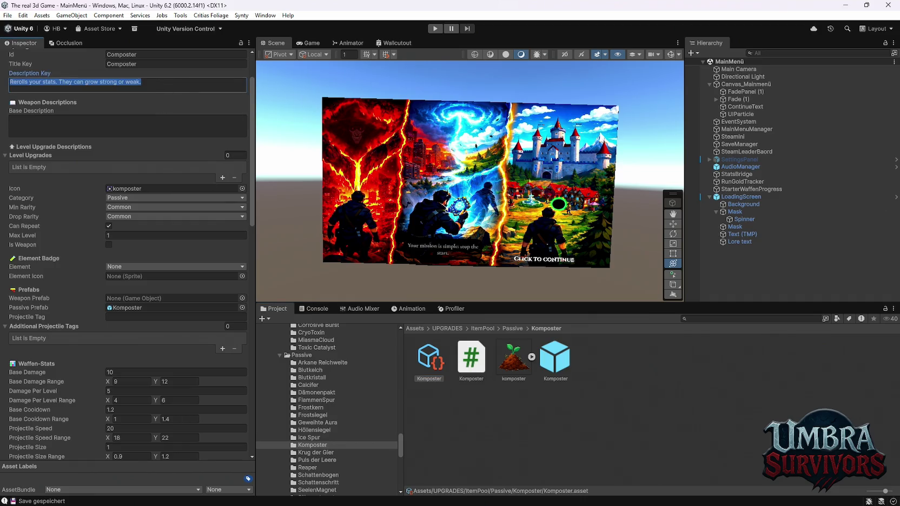
# Replace Composter's description with the version wrapping 'Rerolls your stats' in <color=#FFFFFF> tags, then review Displayed Stats.
pyautogui.hotkey('alt', 'Tab')
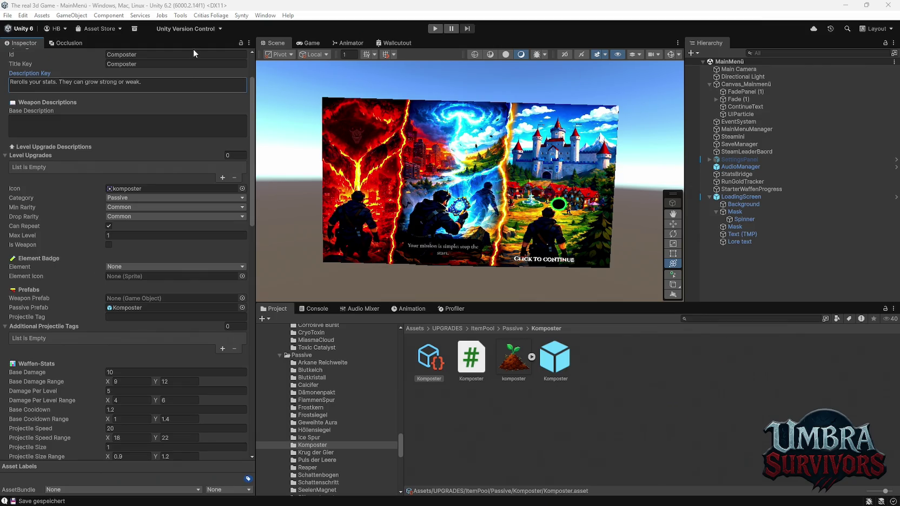
pyautogui.hotkey('ctrl', 'a')
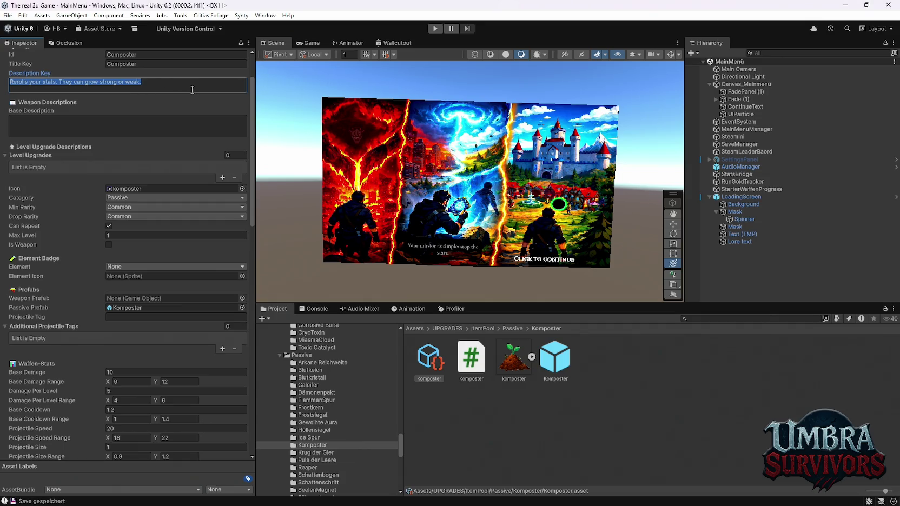
pyautogui.write('<color=#FFFFFF>Rerolls your stats</color>. They can grow strong or weak.')
pyautogui.scroll(-20, 102, 358)
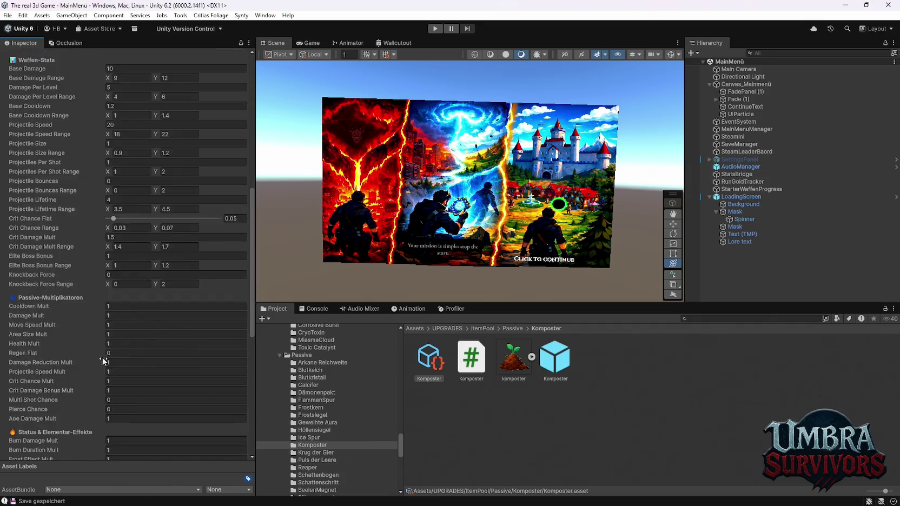
pyautogui.scroll(20, 127, 385)
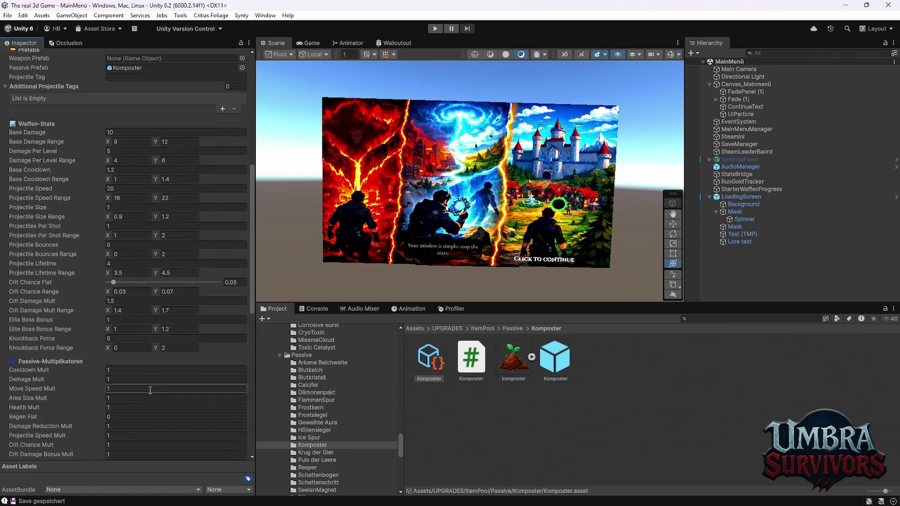
pyautogui.scroll(-20, 155, 305)
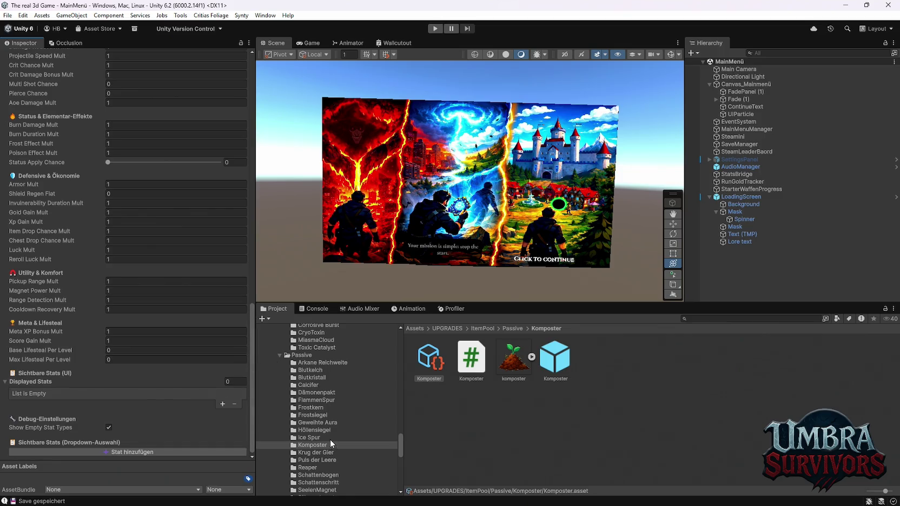
pyautogui.scroll(10, 187, 373)
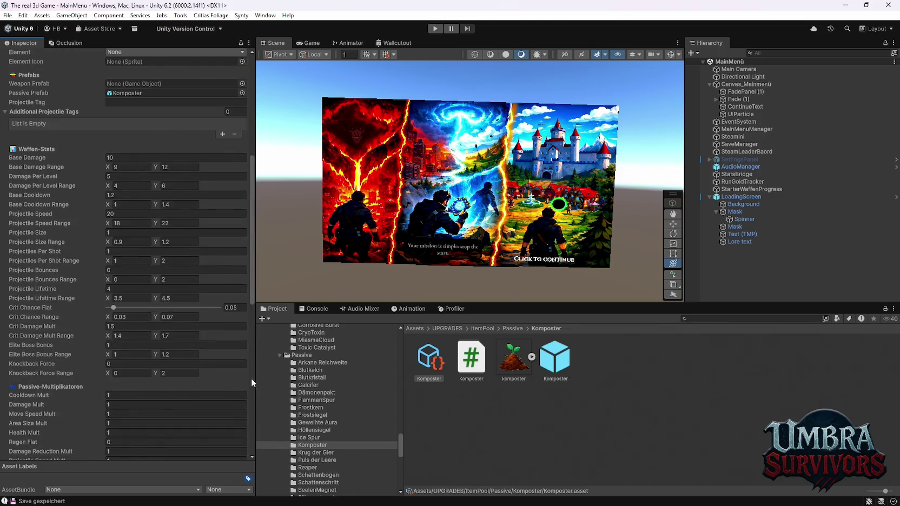
# Read Geweihte Aura's regen stat colour, #0CF506, from its Displayed Stats colour picker.
pyautogui.click(316, 424)
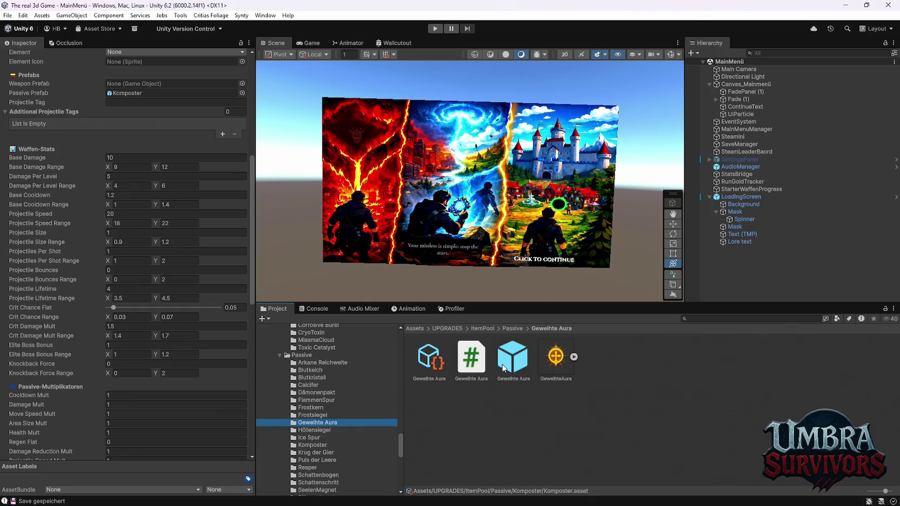
pyautogui.click(430, 362)
pyautogui.scroll(-10, 130, 325)
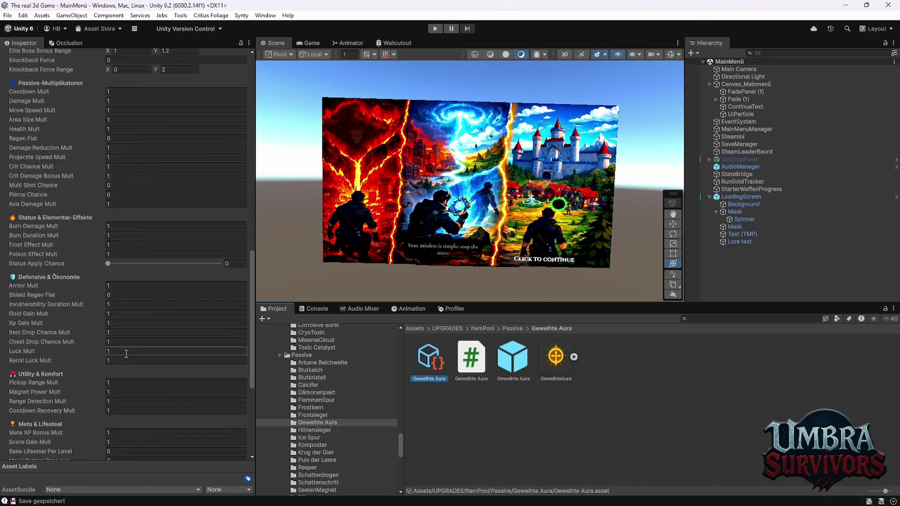
pyautogui.click(121, 341)
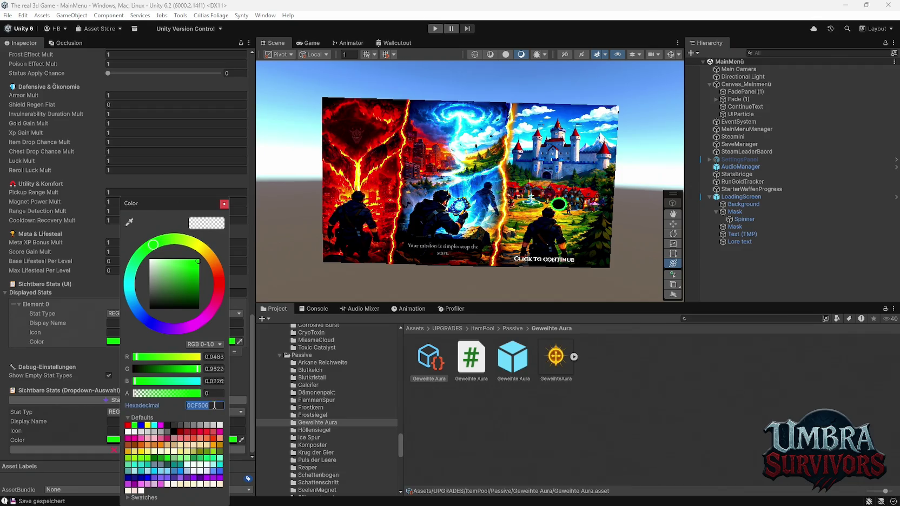
pyautogui.click(288, 300)
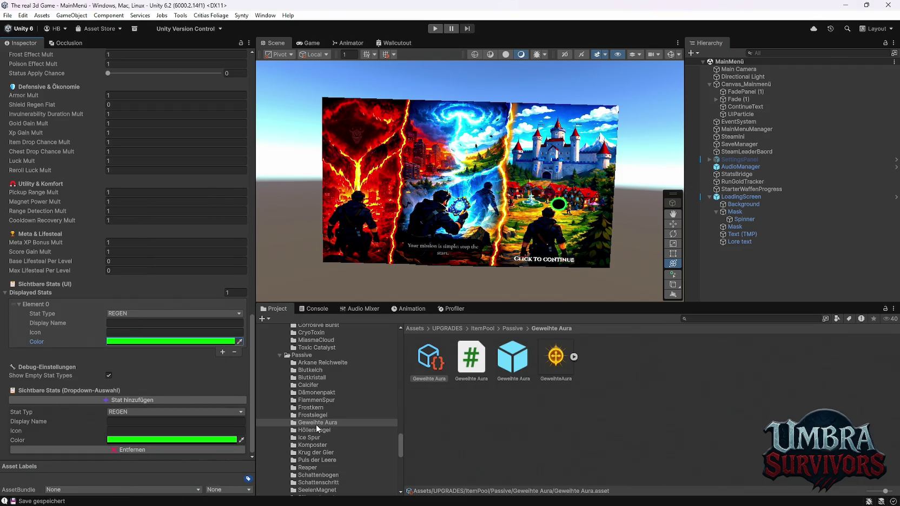
# In Komposter's Description Key, replace FFFFFF with 0CF506 around 'Rerolls your stats'.
pyautogui.click(312, 445)
pyautogui.click(429, 357)
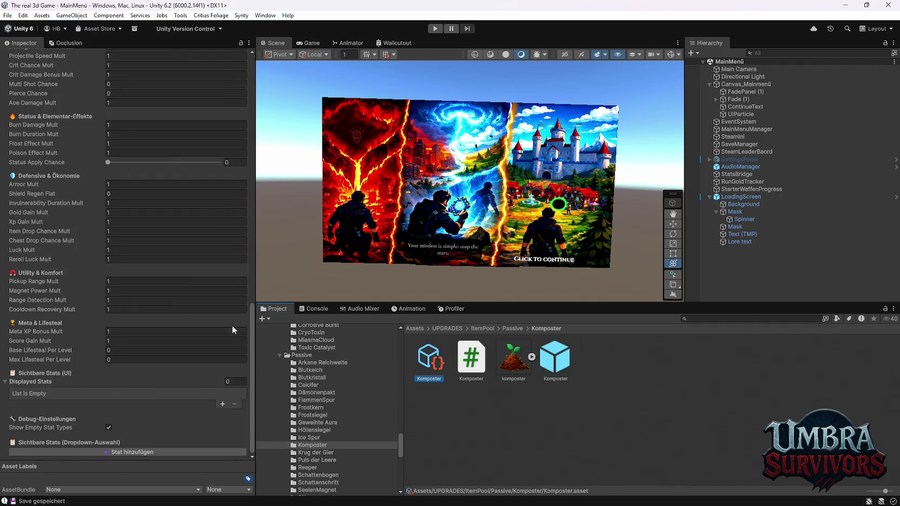
pyautogui.scroll(10, 135, 304)
pyautogui.scroll(3, 135, 305)
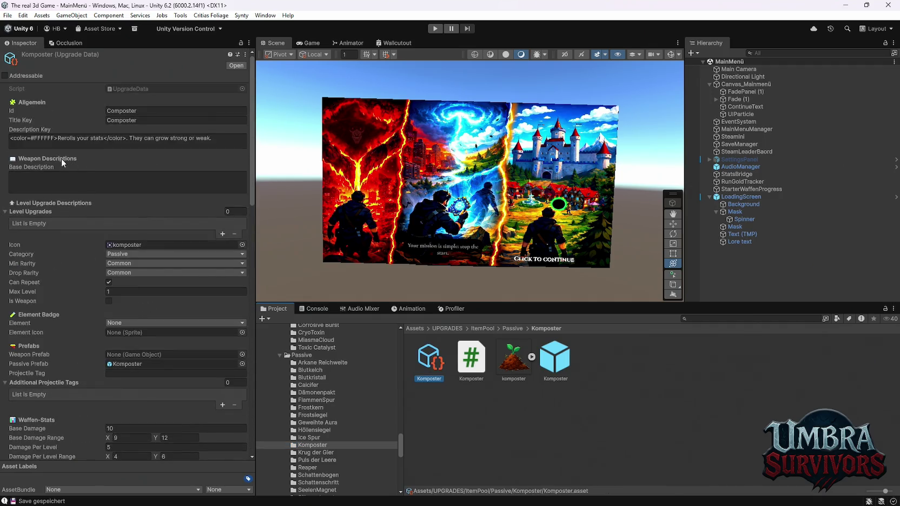
pyautogui.click(56, 140)
pyautogui.moveTo(55, 139); pyautogui.dragTo(43, 140)
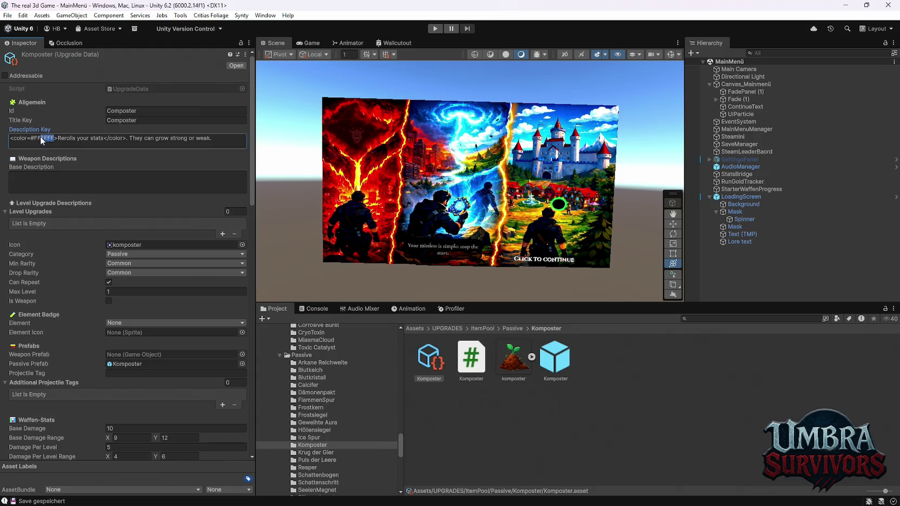
pyautogui.write('0CF506')
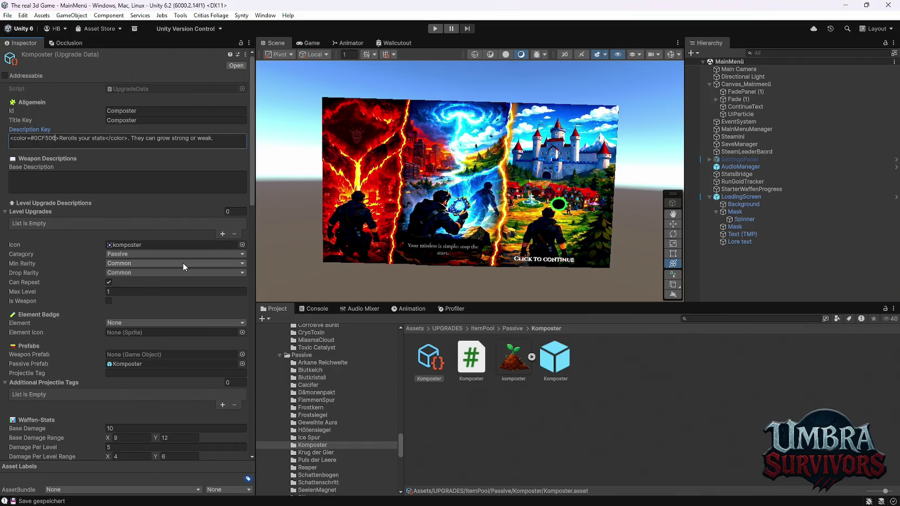
pyautogui.click(323, 453)
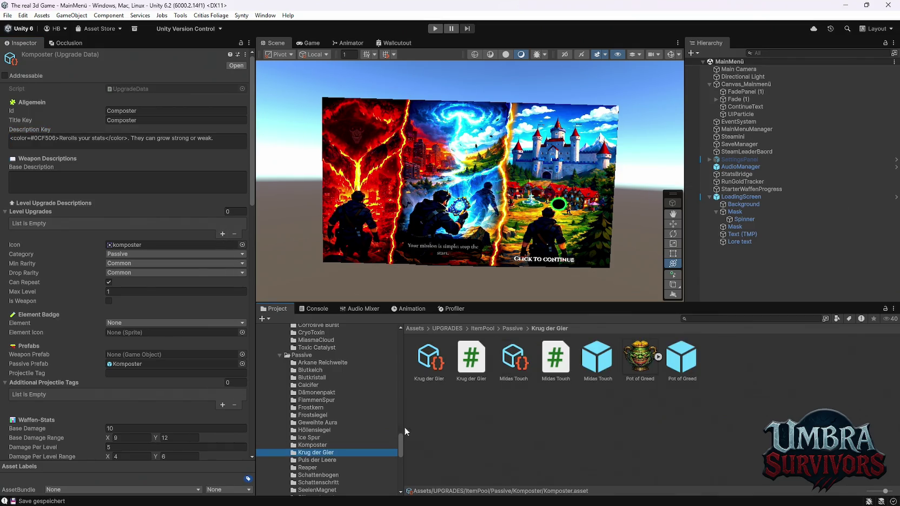
# Replace Pot of Greed's description with a version wrapping 'more gold' in <color> tags.
pyautogui.click(431, 368)
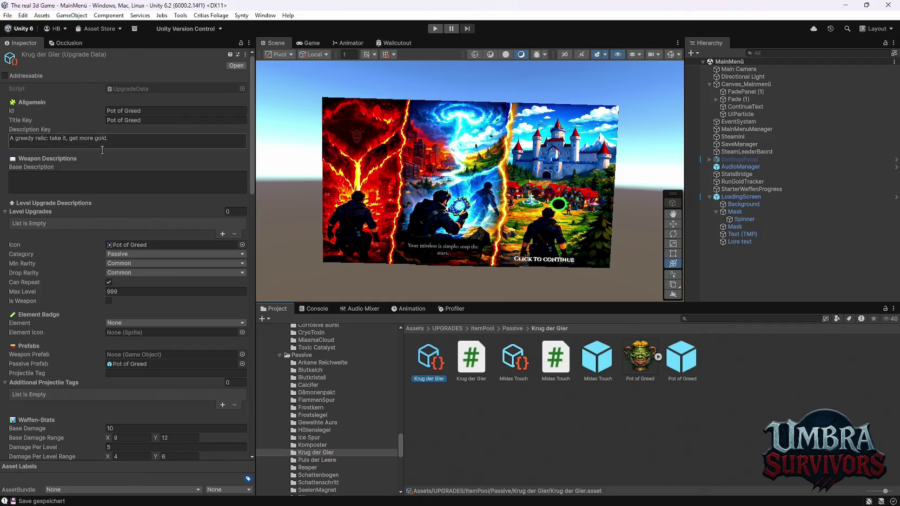
pyautogui.click(122, 142)
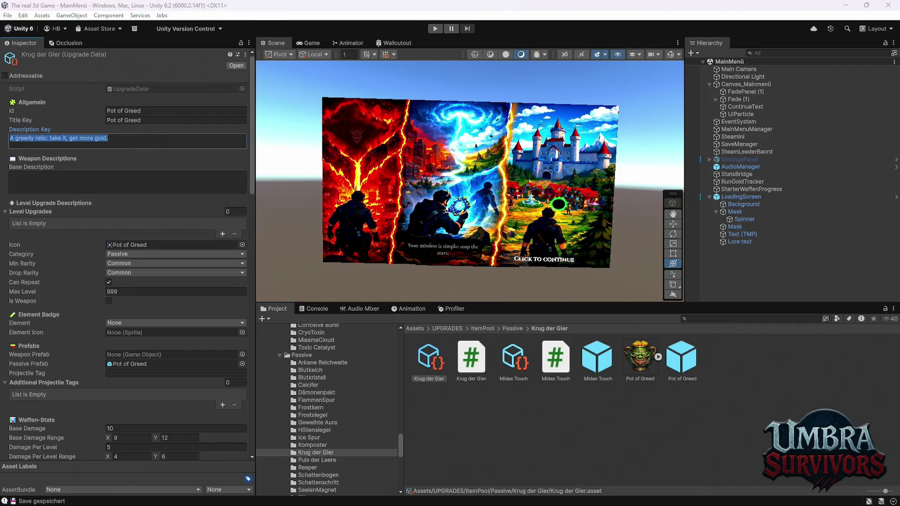
pyautogui.click(108, 138)
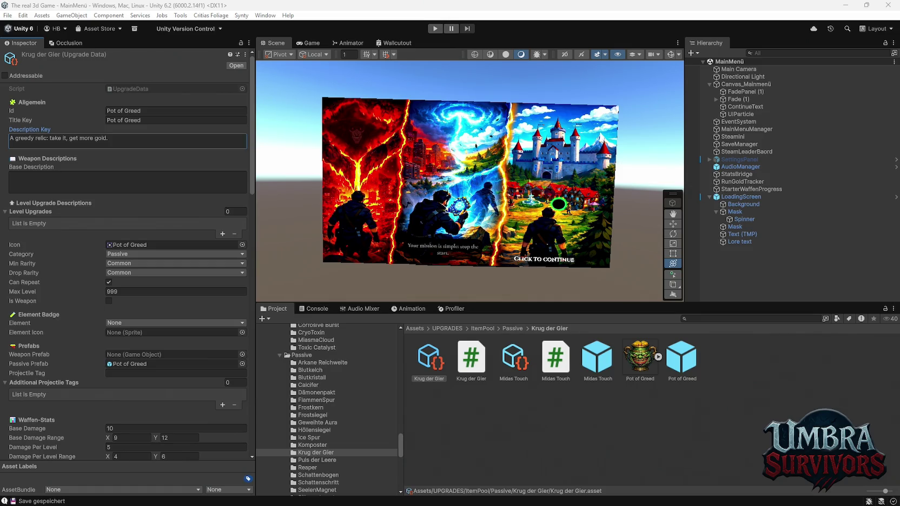
pyautogui.hotkey('ctrl', 'a')
pyautogui.write('A greedy relic: take it, get <color=#FFFFFF>more gold</color>.')
# Copy the gold stat's hex FFDA0D and swap it in for FFFFFF in the tag.
pyautogui.scroll(-3, 174, 231)
pyautogui.scroll(-15, 154, 296)
pyautogui.click(234, 344)
pyautogui.press('Tab')
pyautogui.press('Tab')
pyautogui.press('Tab')
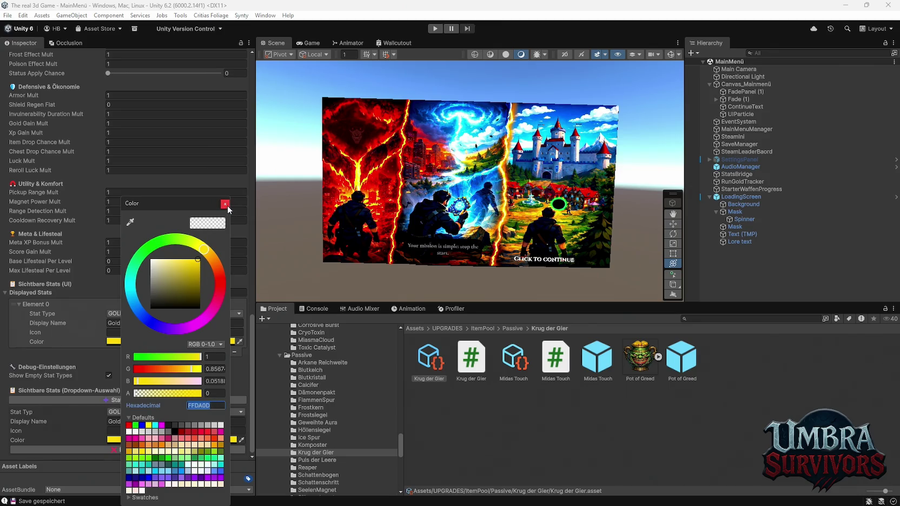
pyautogui.click(225, 204)
pyautogui.scroll(20, 202, 255)
pyautogui.click(150, 139)
pyautogui.click(150, 138)
pyautogui.moveTo(125, 138); pyautogui.dragTo(105, 137)
pyautogui.write('#FFDA0D')
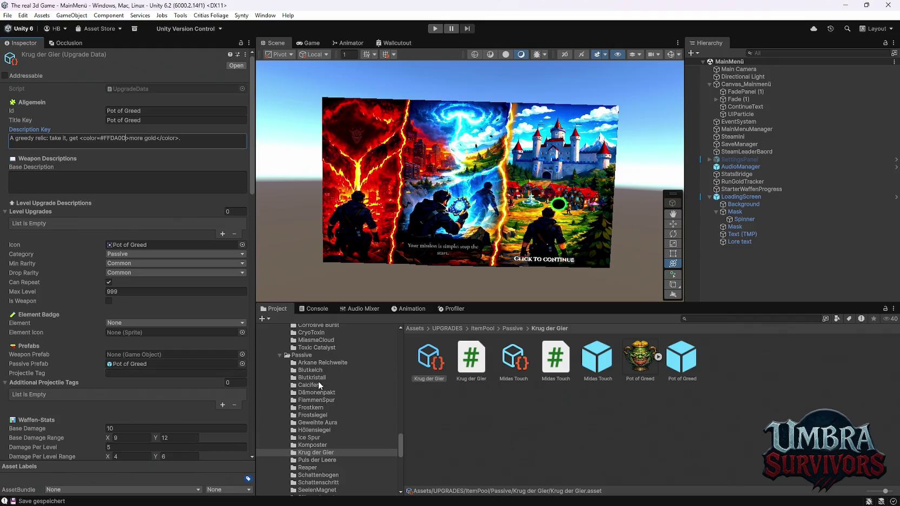
pyautogui.click(333, 461)
pyautogui.click(430, 358)
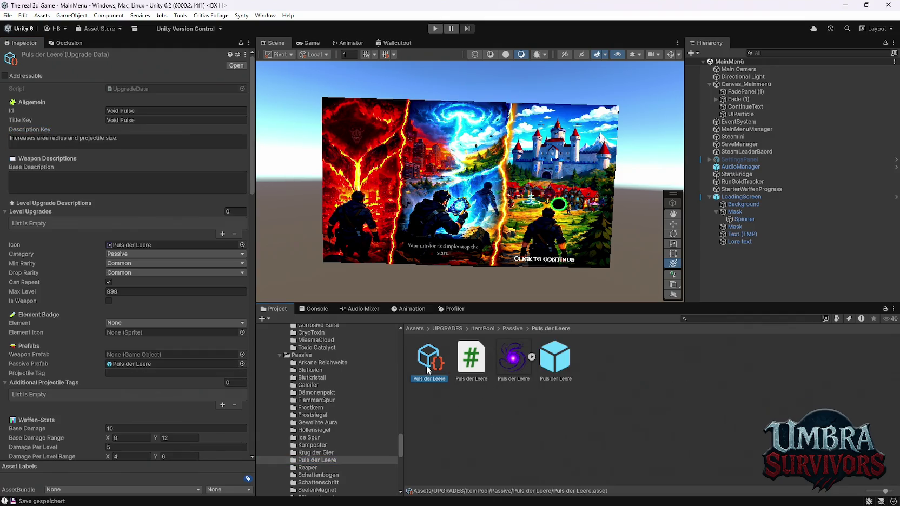
# Replace Void Pulse's description with a version wrapping 'area radius' in <color> tags.
pyautogui.click(135, 141)
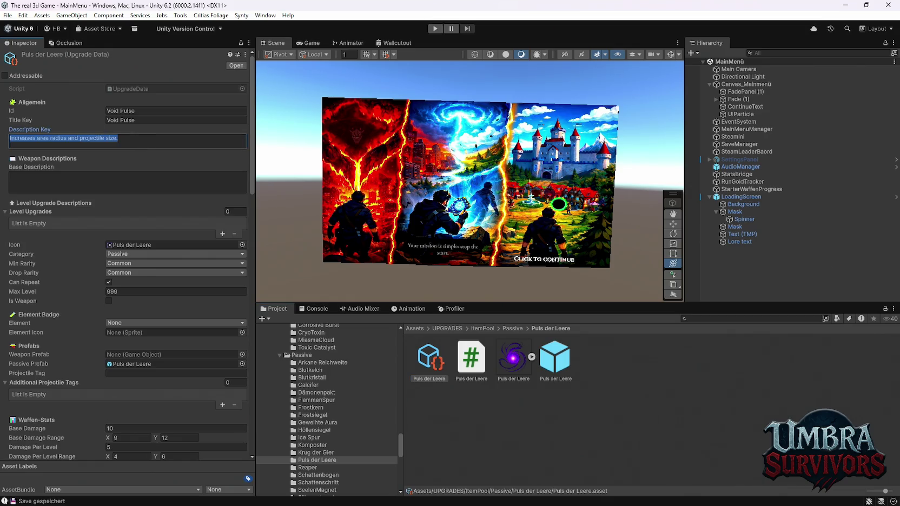
pyautogui.press('End')
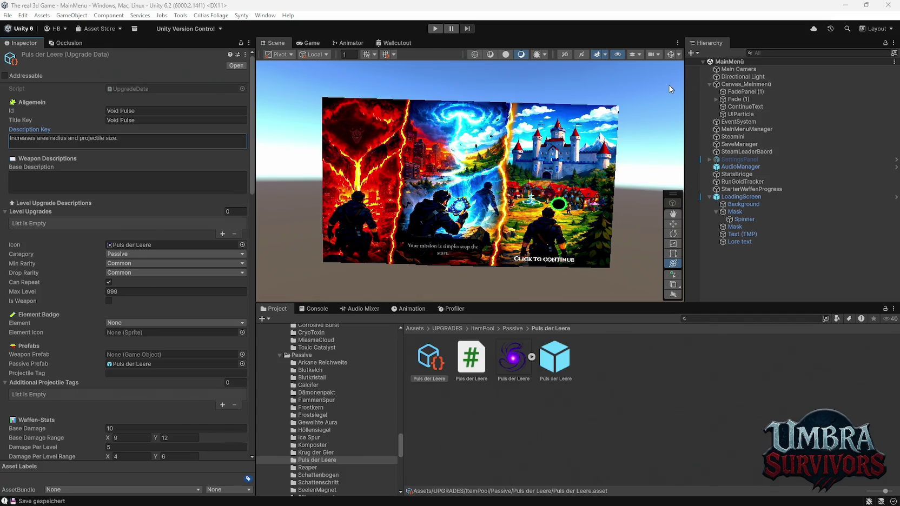
pyautogui.hotkey('ctrl', 'a')
pyautogui.write('Increases <color=#FFFFFF>area radius</color>.')
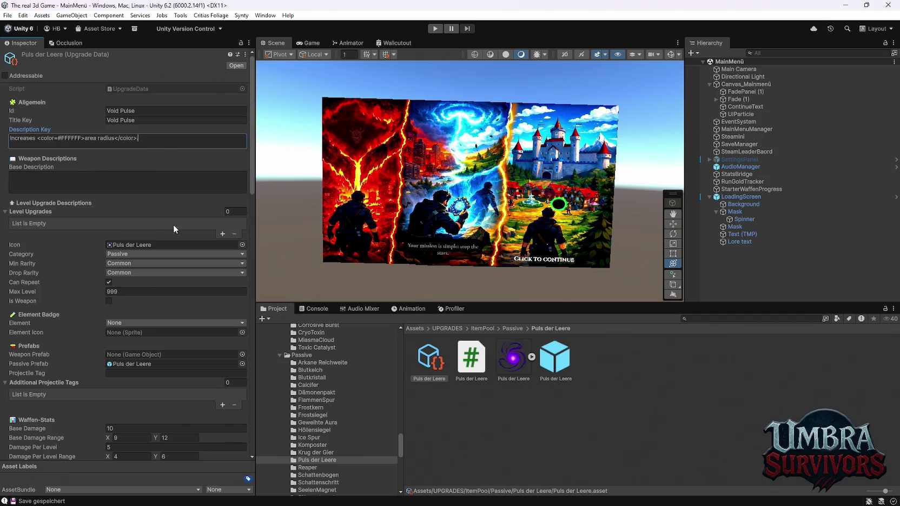
# Copy the area stat colour 4BFFD2 and swap it in for the white code in the tag.
pyautogui.scroll(-15, 174, 224)
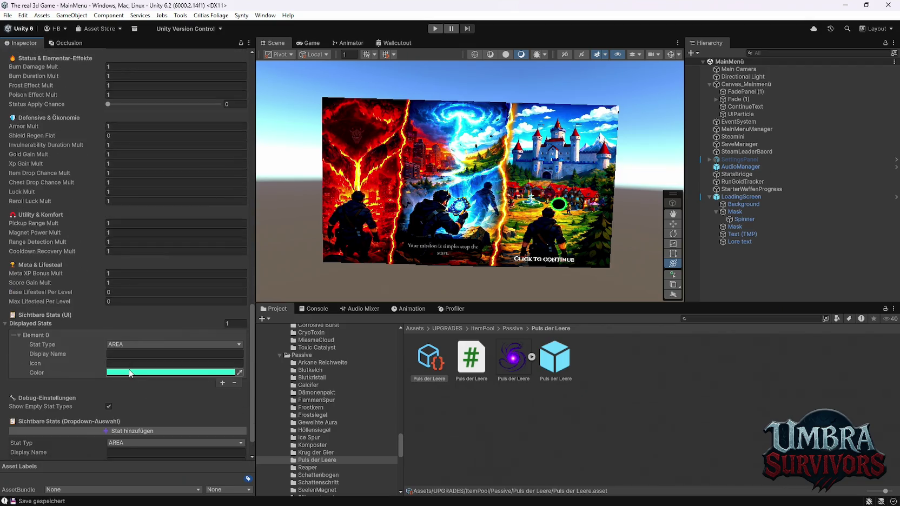
pyautogui.click(132, 373)
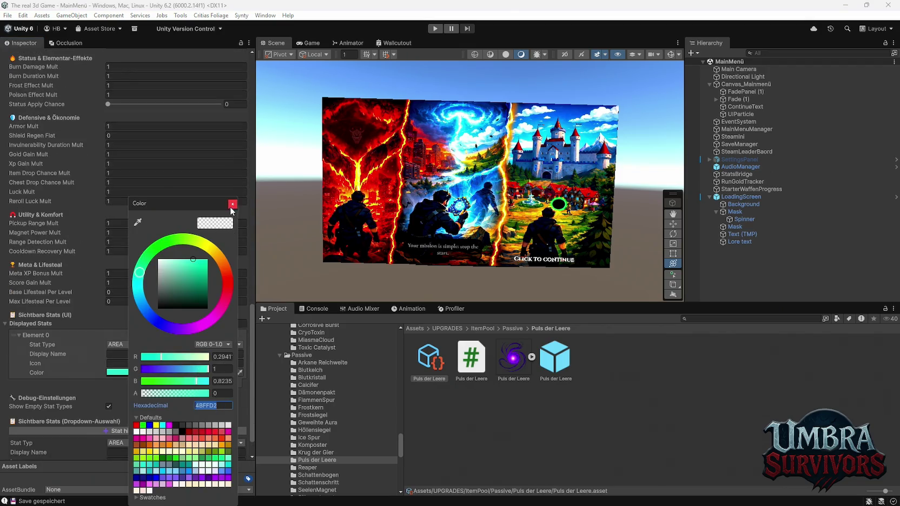
pyautogui.click(233, 204)
pyautogui.scroll(10, 150, 285)
pyautogui.scroll(3, 137, 233)
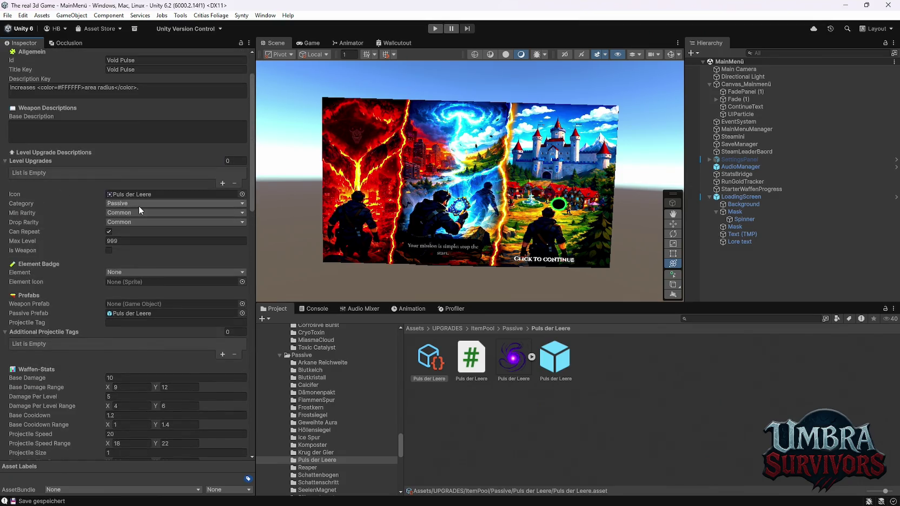
pyautogui.click(82, 87)
pyautogui.click(82, 87)
pyautogui.moveTo(82, 87); pyautogui.dragTo(61, 88)
pyautogui.write('#4BFFD2')
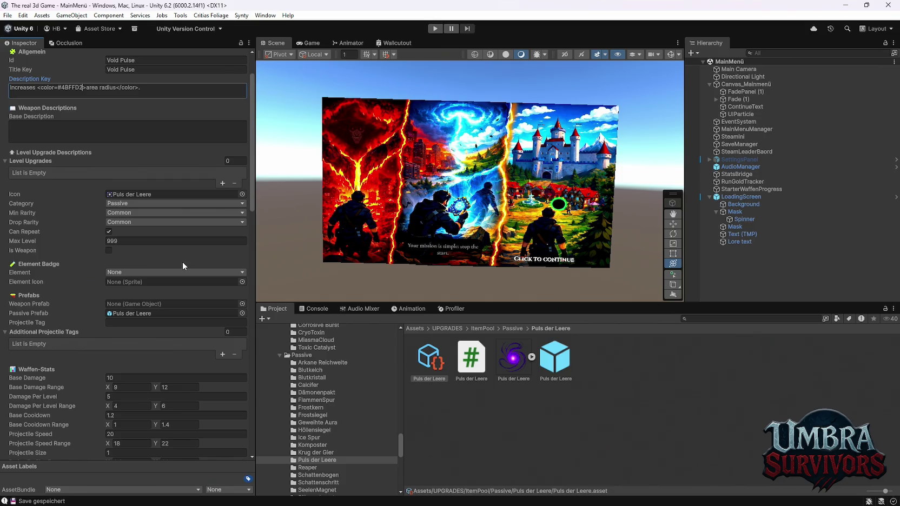
# Open the Schattenbogen folder and select its upgrade data asset.
pyautogui.scroll(-15, 182, 262)
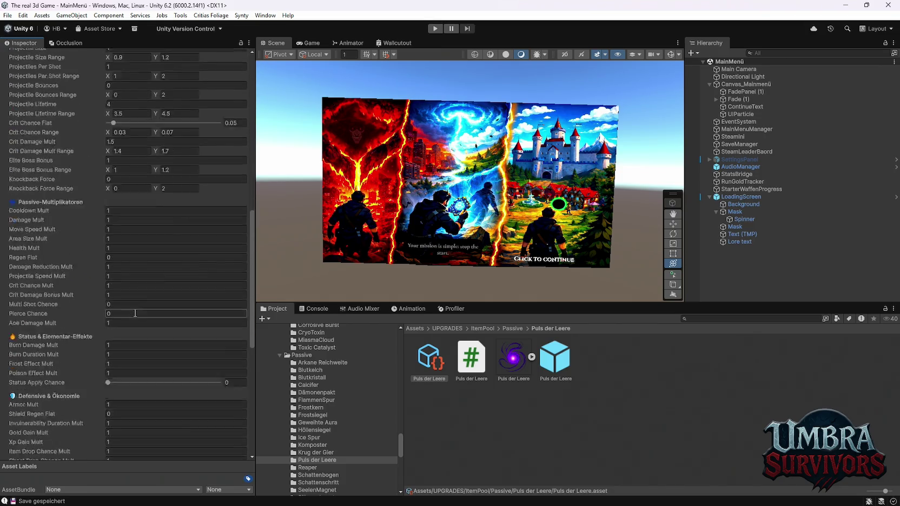
pyautogui.scroll(-5, 146, 316)
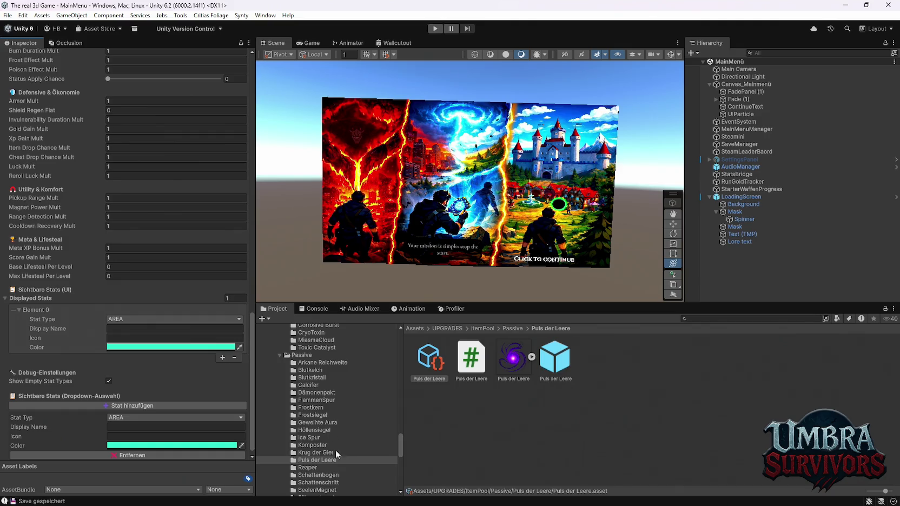
pyautogui.click(321, 474)
pyautogui.click(435, 359)
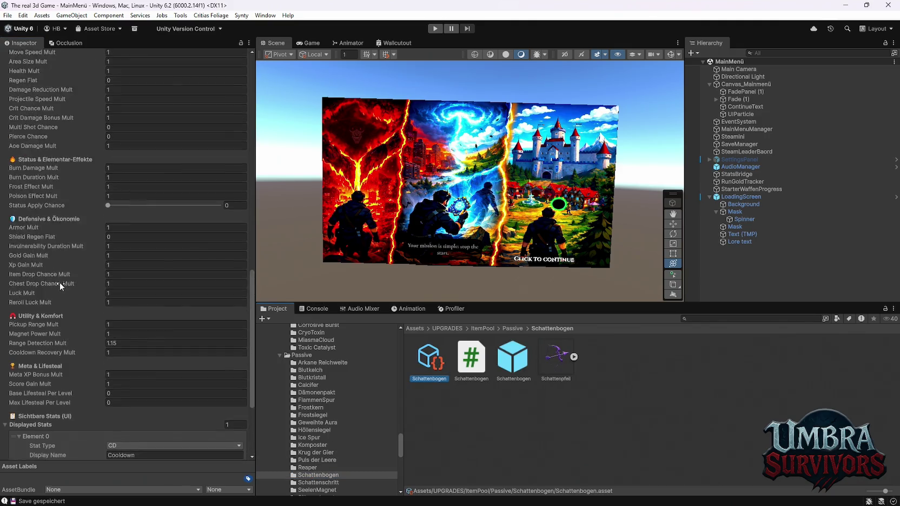
# Replace Shadowstride's Description Key with 'Increases <color=#FFFFFF>attack speed</color>.'.
pyautogui.scroll(10, 59, 283)
pyautogui.scroll(10, 59, 283)
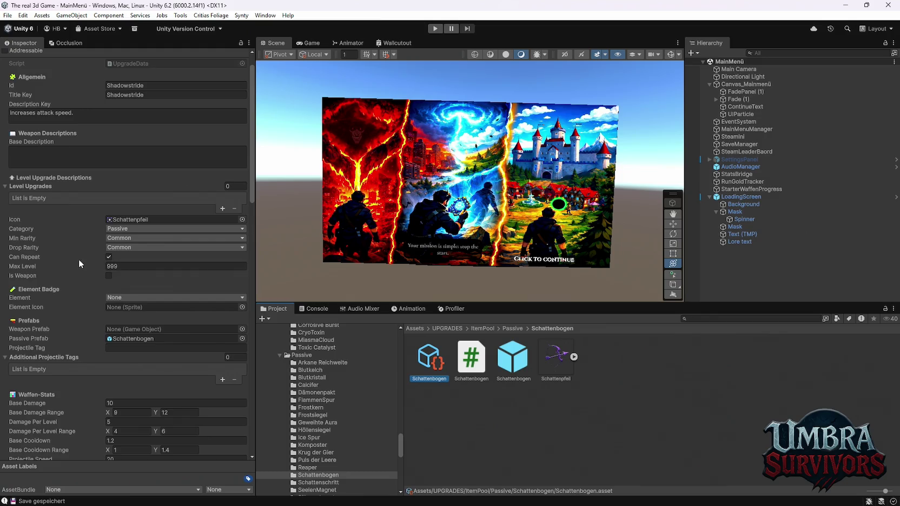
pyautogui.click(130, 115)
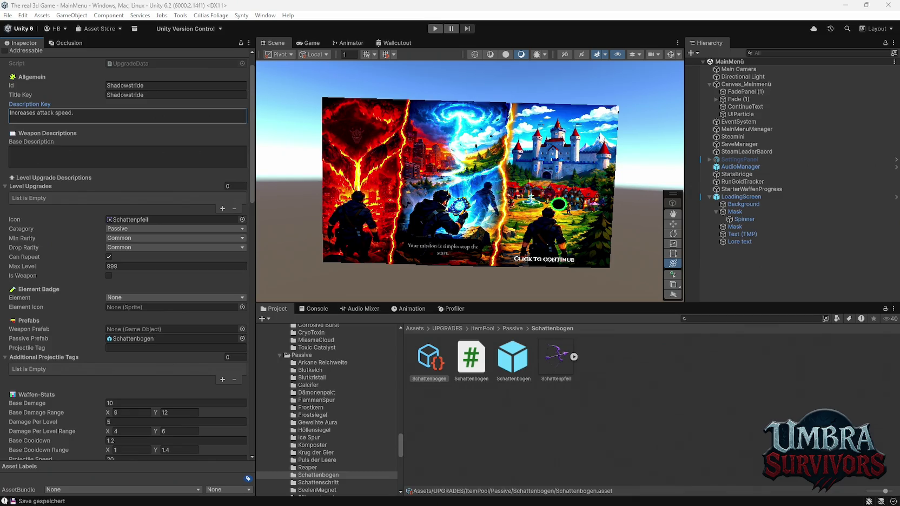
pyautogui.hotkey('ctrl', 'a')
pyautogui.write('Increases <color=#FFFFFF>attack speed</color>.')
# Copy the cooldown stat's hex 88D0FF and swap it in for FFFFFF in the tag.
pyautogui.scroll(-20, 153, 297)
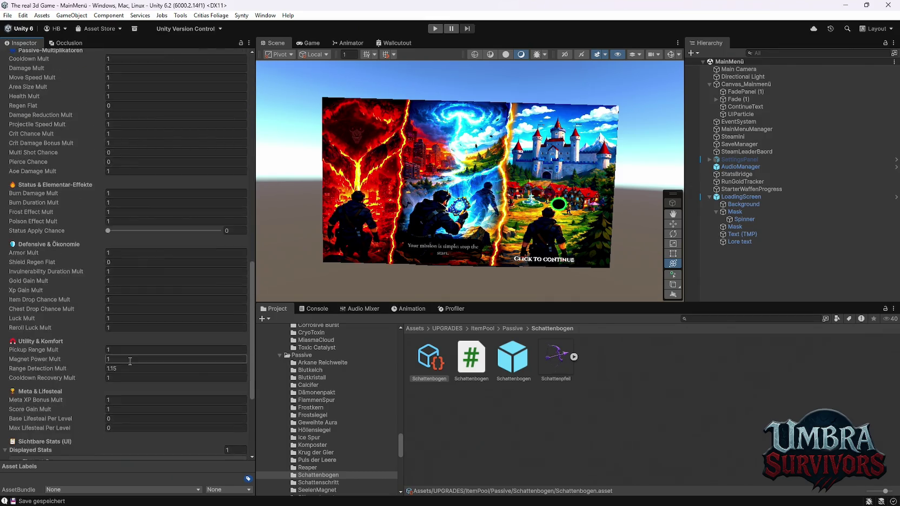
pyautogui.click(133, 343)
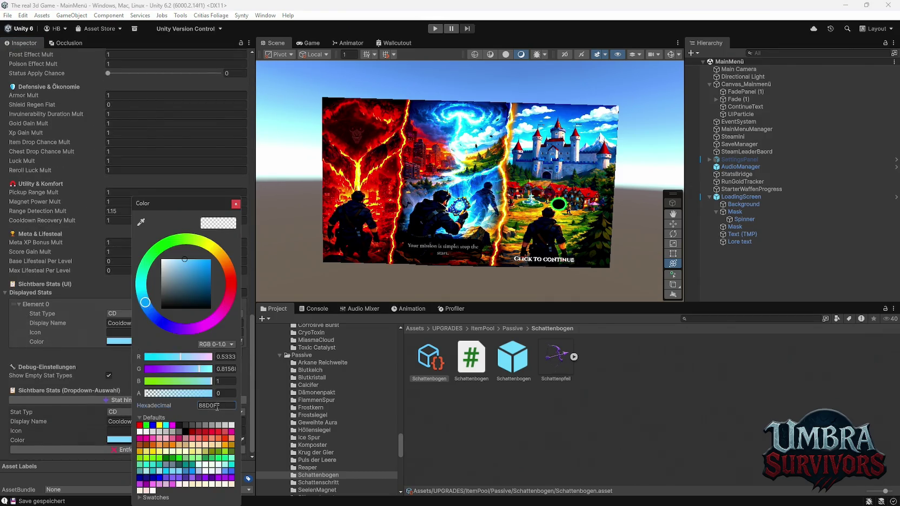
pyautogui.press('Escape')
pyautogui.scroll(20, 182, 260)
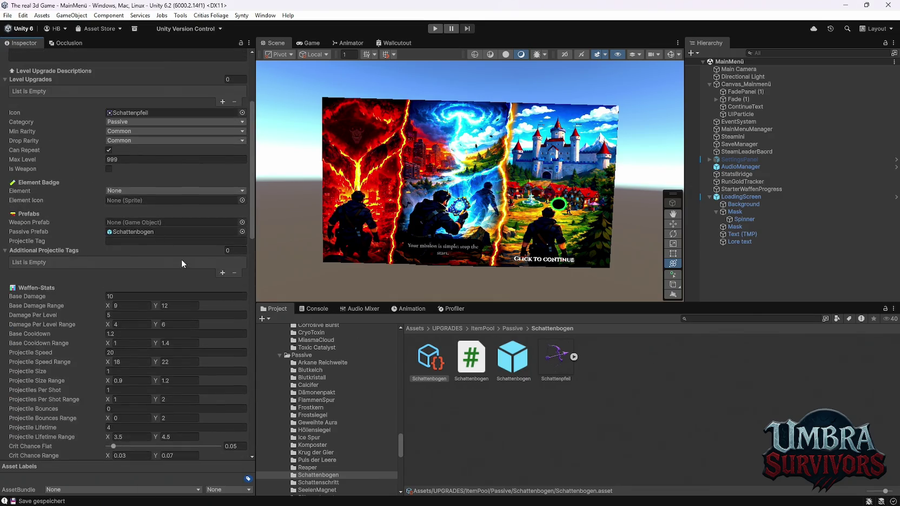
pyautogui.click(79, 143)
pyautogui.click(80, 138)
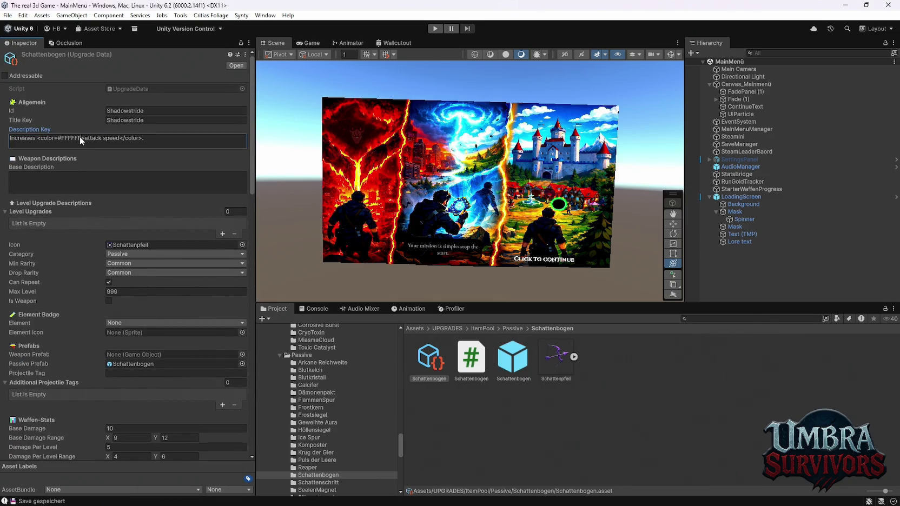
pyautogui.write('88D0FF')
# Select the Schattenschritt asset and paste a Darkstep description wrapping 'movement speed' in <color> tags.
pyautogui.click(314, 483)
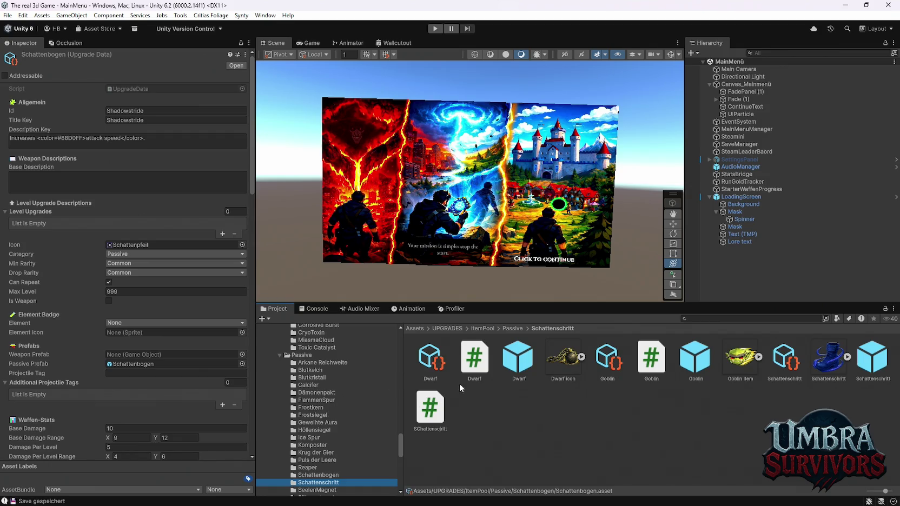
pyautogui.click(801, 373)
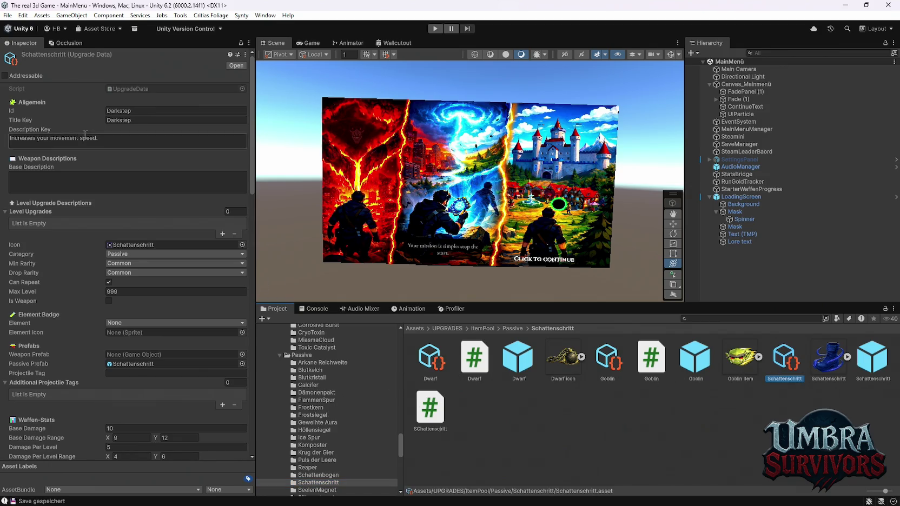
pyautogui.click(55, 139)
pyautogui.click(54, 138)
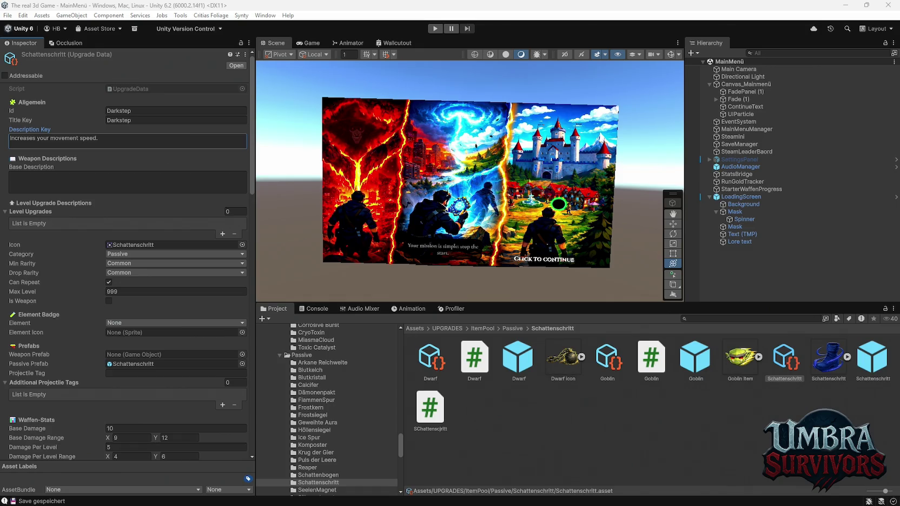
pyautogui.hotkey('ctrl', 'a')
pyautogui.write('Increases your <color=#FFFFFF>movement speed</color>.')
# Copy the movement stat colour 4CC9F0 and swap it in for the white code in the tag.
pyautogui.scroll(-15, 161, 366)
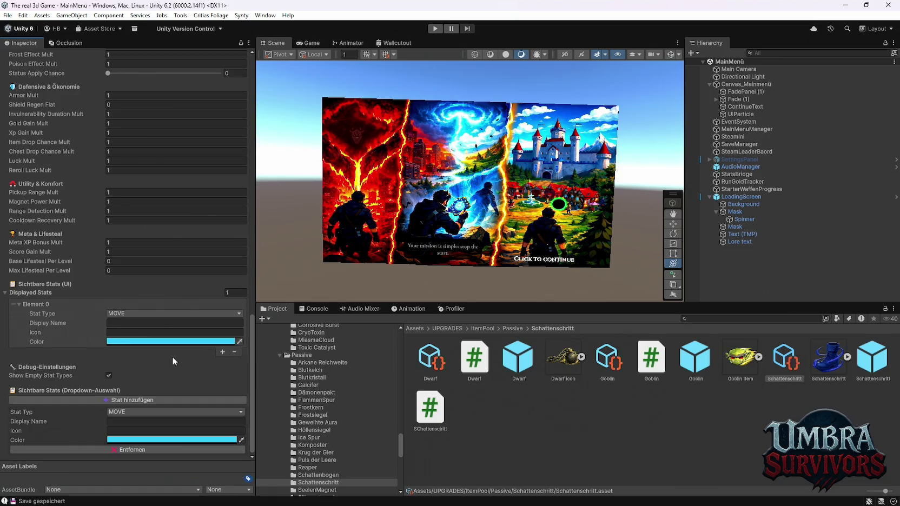
pyautogui.click(170, 342)
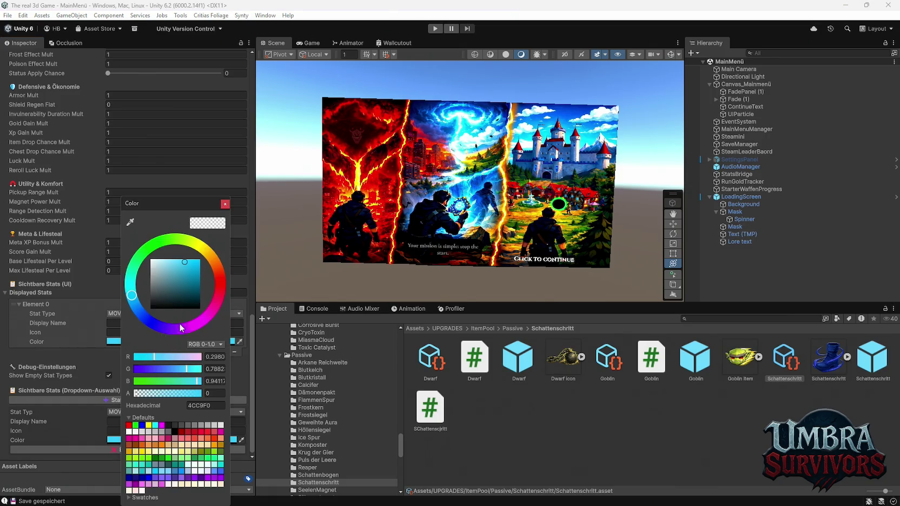
pyautogui.click(225, 204)
pyautogui.scroll(10, 145, 323)
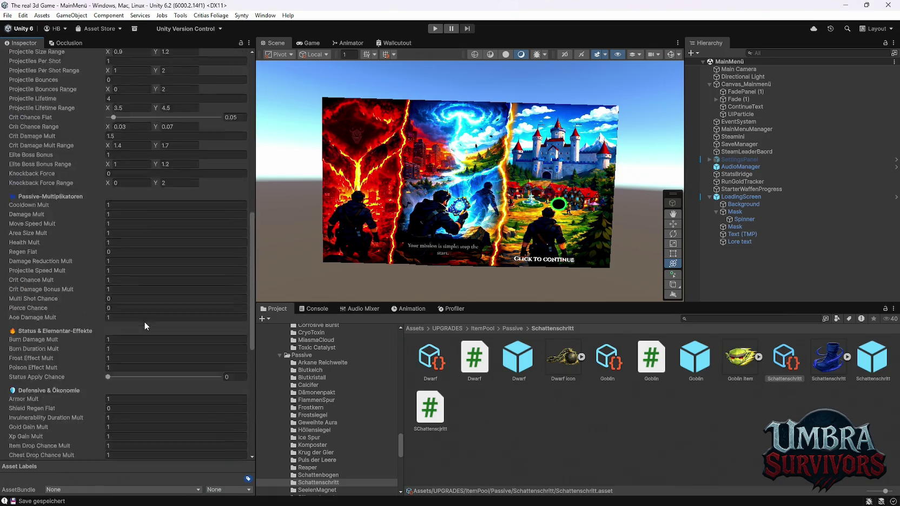
pyautogui.scroll(5, 145, 323)
pyautogui.click(95, 140)
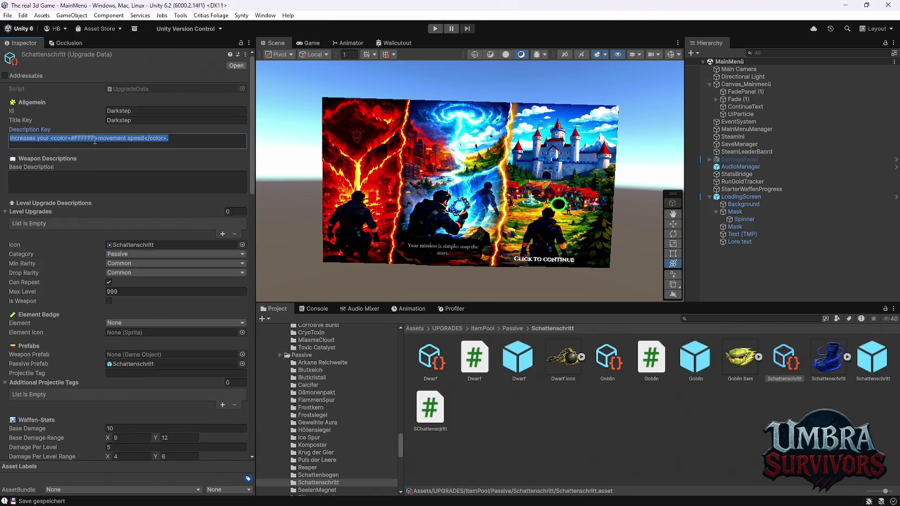
pyautogui.moveTo(96, 139); pyautogui.dragTo(74, 140)
pyautogui.write('4CC9F0')
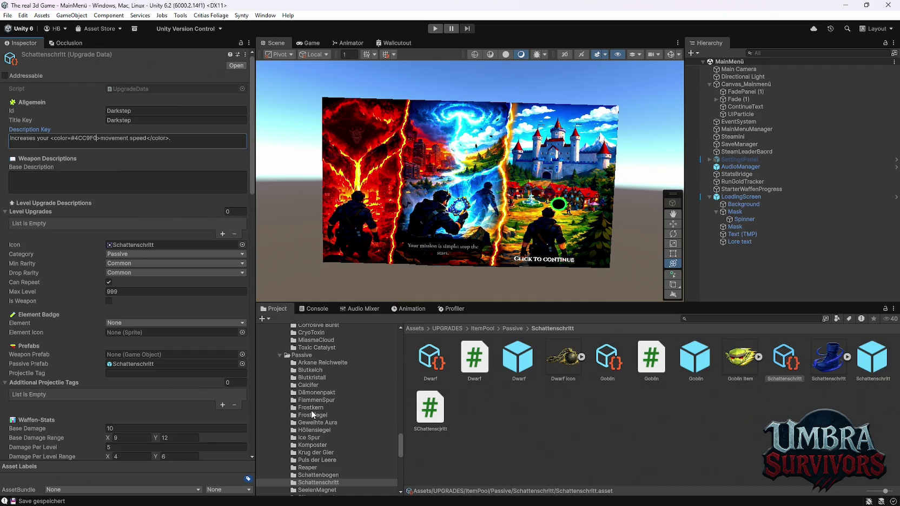
pyautogui.scroll(-2, 332, 476)
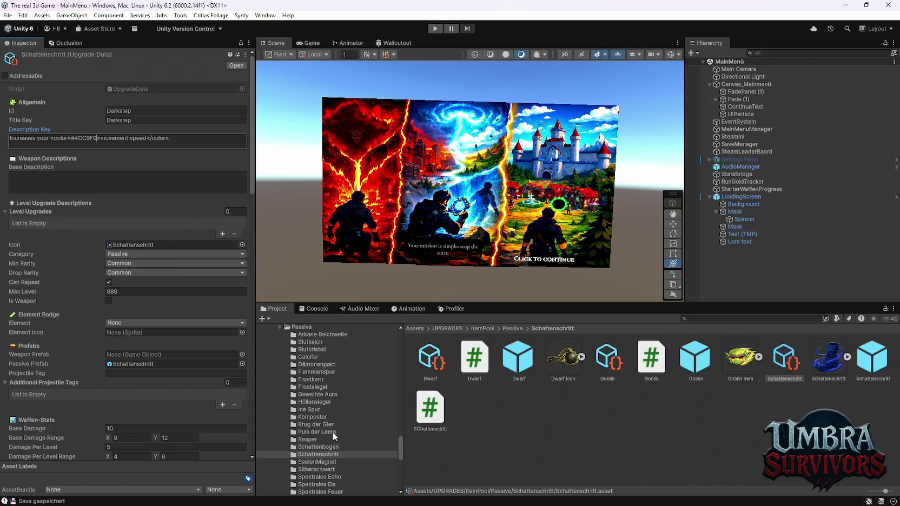
pyautogui.click(316, 463)
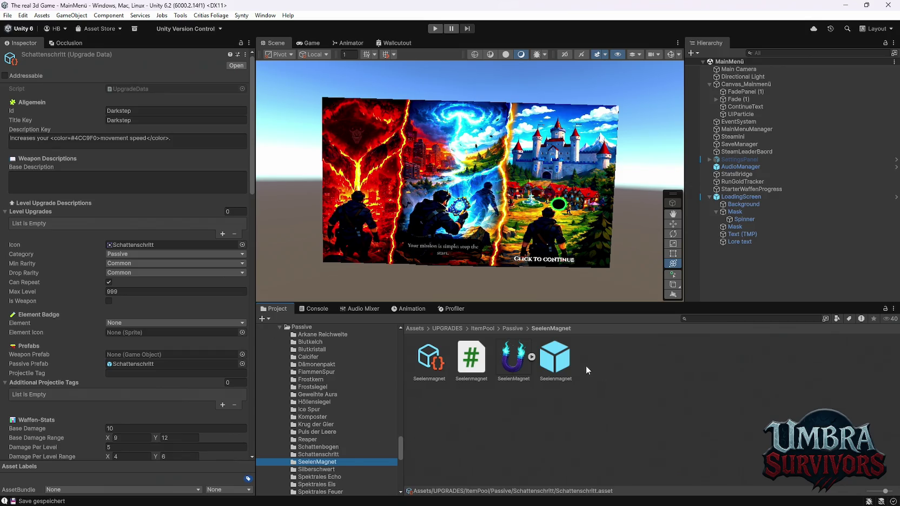
# Select the Seelenmagnet upgrade data and wrap 'XP' in a <color> tag in its description.
pyautogui.click(560, 360)
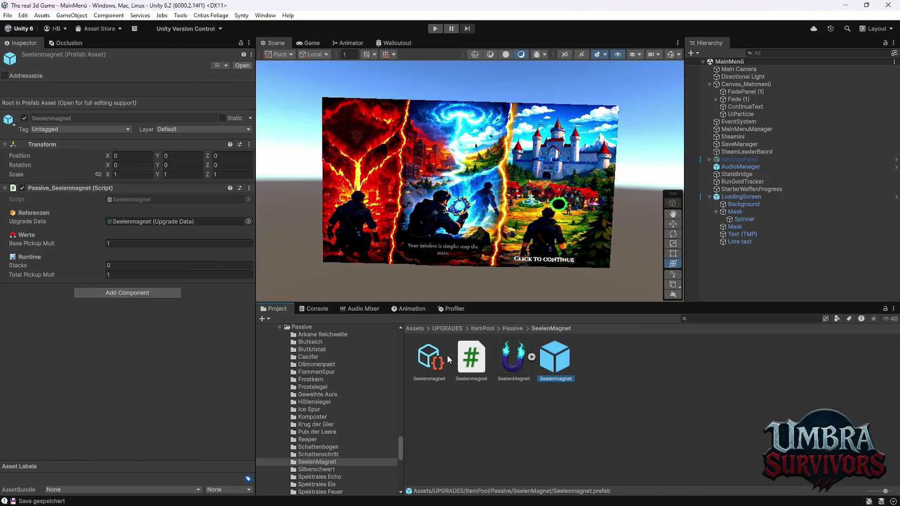
pyautogui.click(429, 357)
pyautogui.click(318, 454)
pyautogui.click(319, 462)
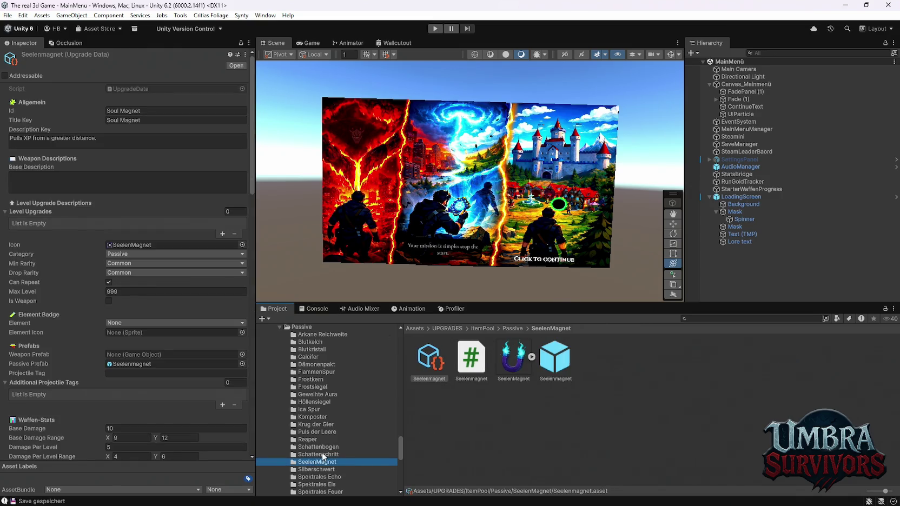
pyautogui.click(108, 141)
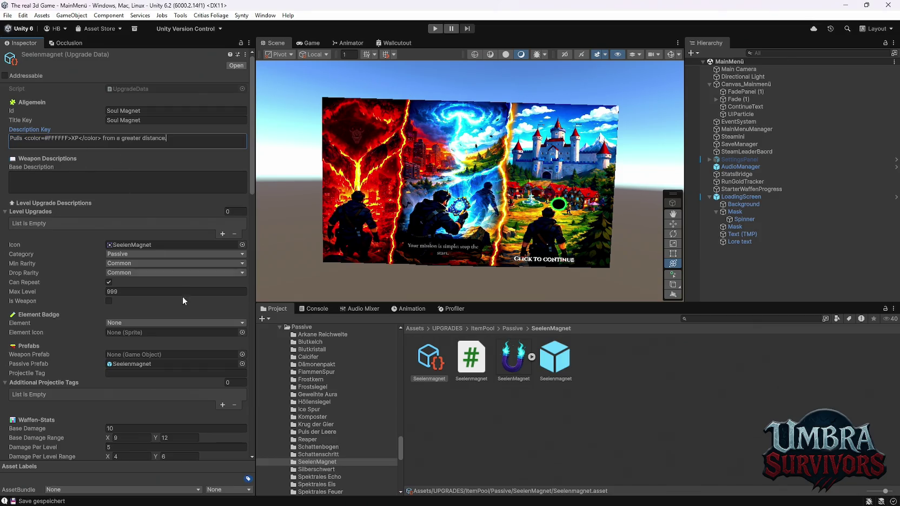
# Copy the pickup stat colour B277FF and swap it in for the white code in the tag.
pyautogui.scroll(-15, 175, 289)
pyautogui.click(162, 347)
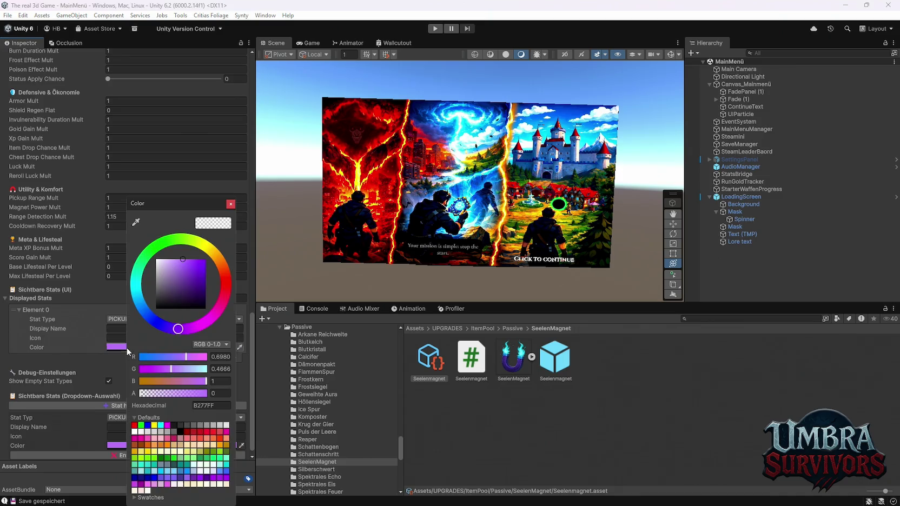
pyautogui.click(230, 204)
pyautogui.scroll(15, 86, 202)
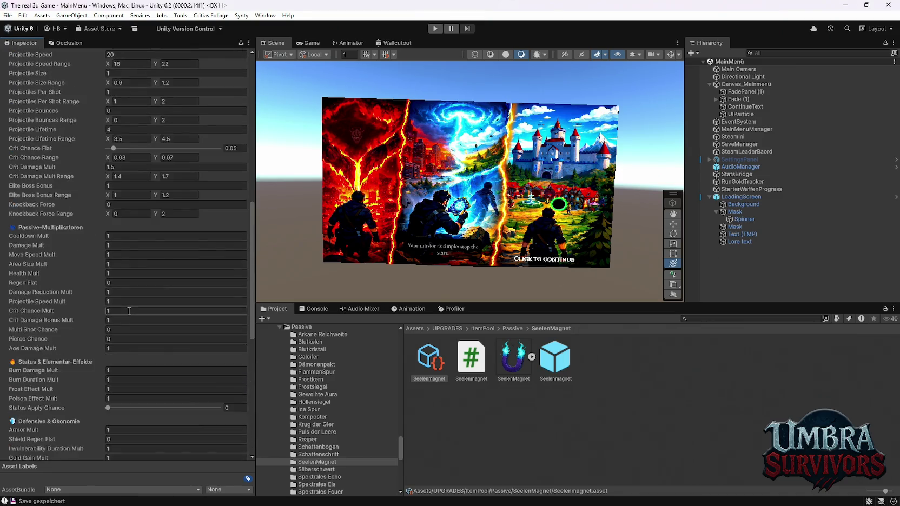
pyautogui.scroll(3, 78, 167)
pyautogui.click(68, 113)
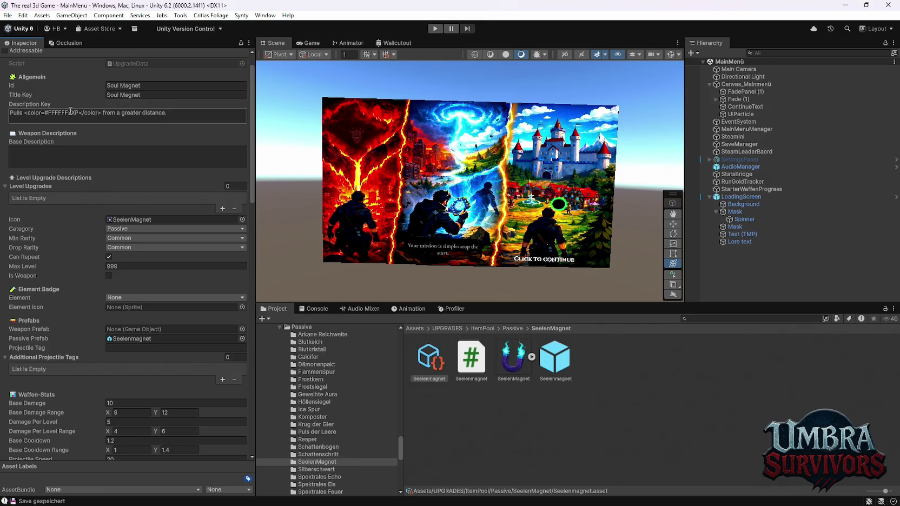
pyautogui.click(69, 112)
pyautogui.write('B277FF')
# Open Silberschwert and set its Description Key to 'Increases all <color=#FFFFFF>damage</color>.'.
pyautogui.click(324, 470)
pyautogui.click(472, 359)
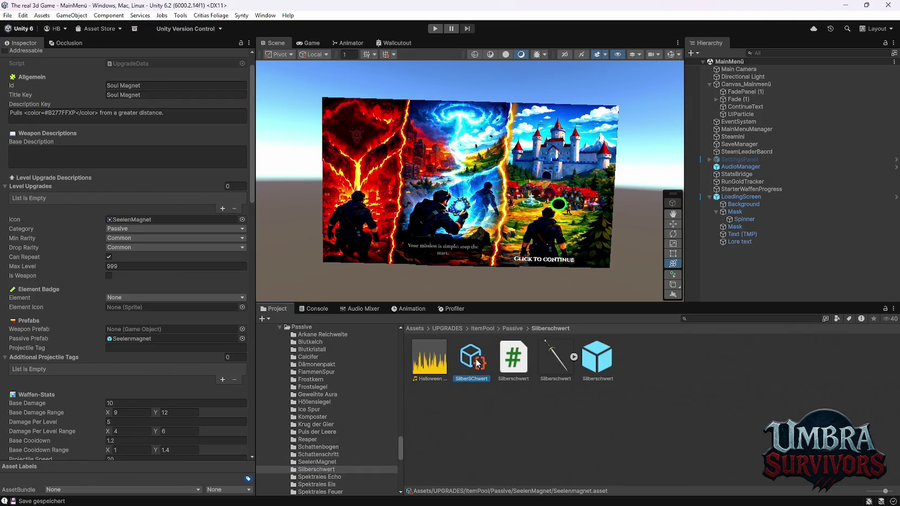
pyautogui.click(82, 118)
pyautogui.click(81, 118)
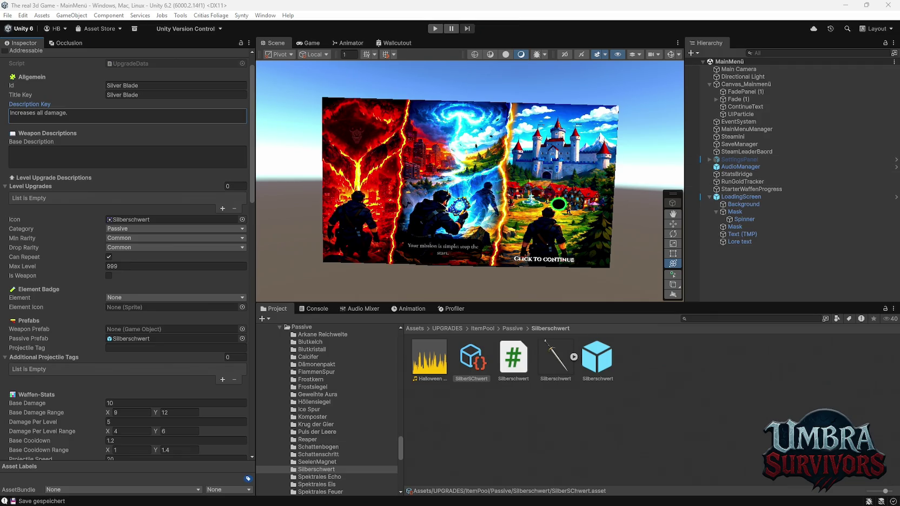
pyautogui.hotkey('ctrl', 'a')
pyautogui.write('Increases all <color=#FFFFFF>damage</color>.')
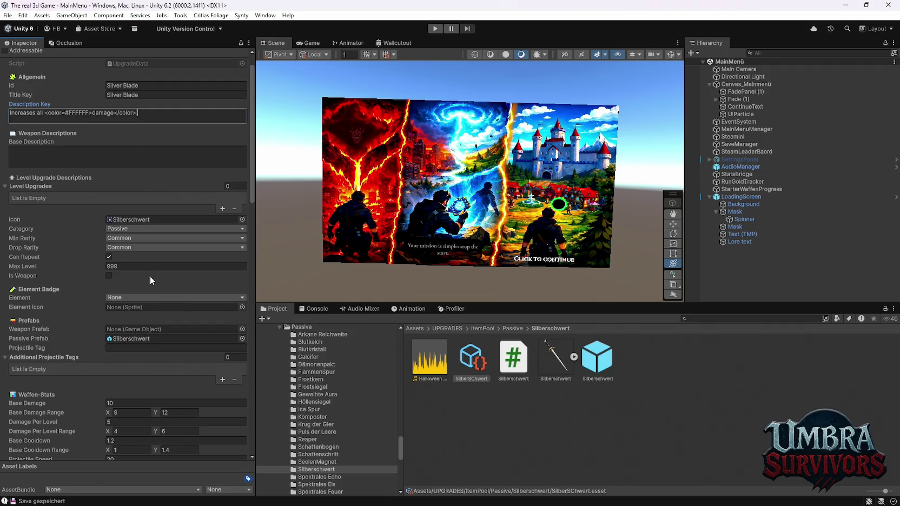
# Check the DMG stat's red colour and replace FFFFFF with FF0000 in the tag.
pyautogui.scroll(-20, 149, 276)
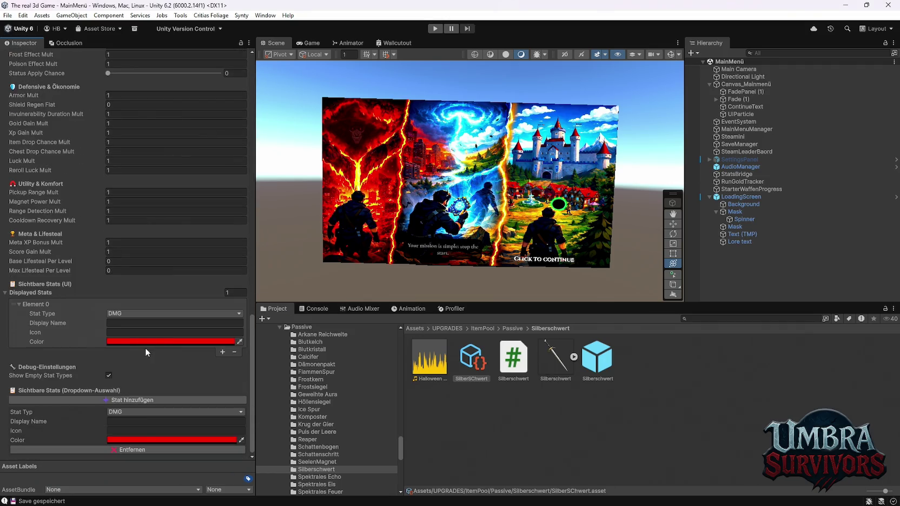
pyautogui.click(163, 342)
pyautogui.scroll(5, 167, 299)
pyautogui.scroll(15, 166, 299)
pyautogui.click(84, 133)
pyautogui.moveTo(88, 133); pyautogui.dragTo(76, 133)
pyautogui.write('FF0000')
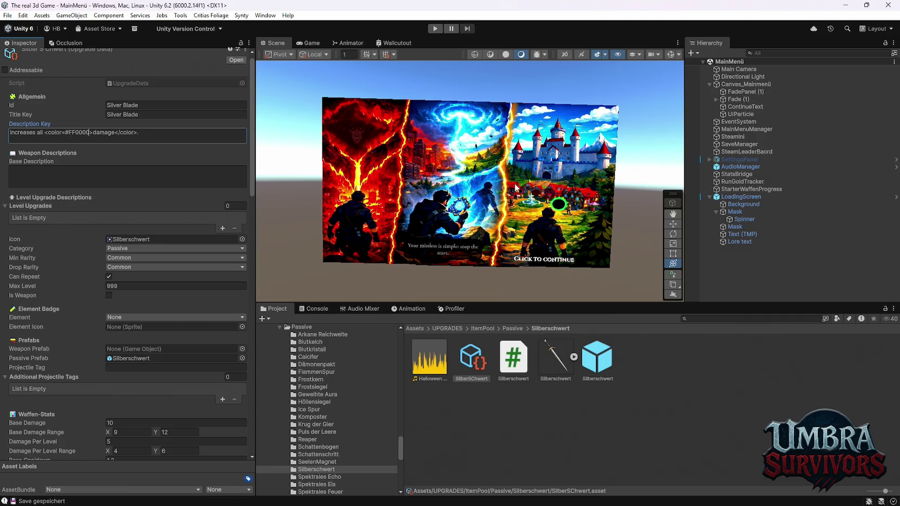
pyautogui.scroll(-3, 336, 458)
# Open the Spectral Echo upgrade data and select its description text.
pyautogui.click(320, 450)
pyautogui.click(503, 369)
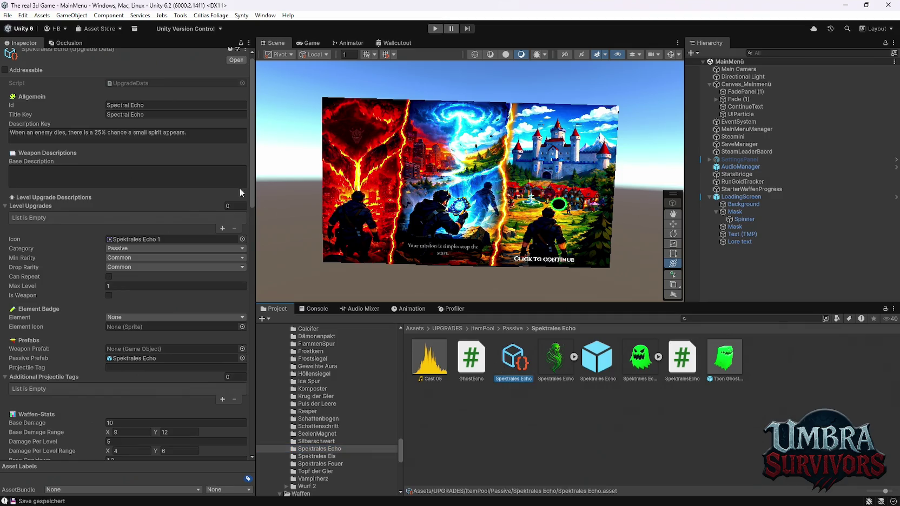
pyautogui.click(187, 133)
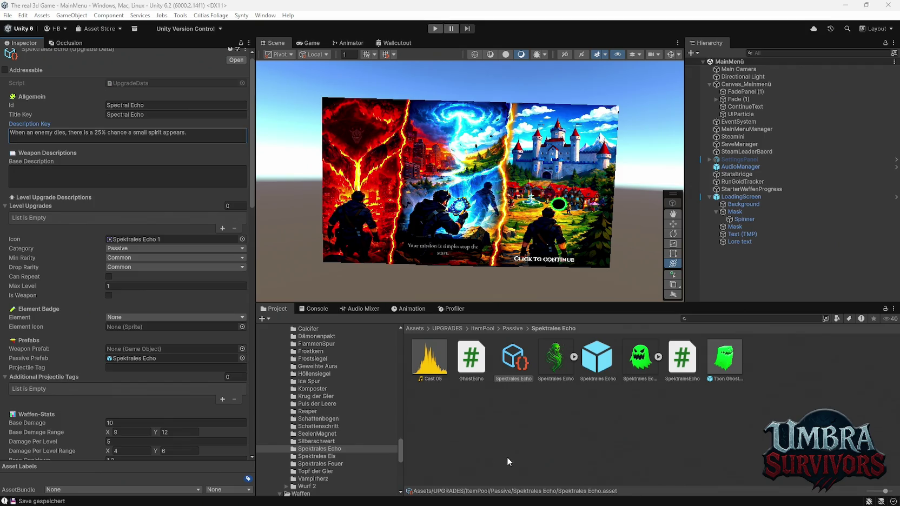
pyautogui.click(328, 457)
# Load the Spektrales Eis upgrade asset, Spectral Ice, in the Inspector.
pyautogui.click(214, 140)
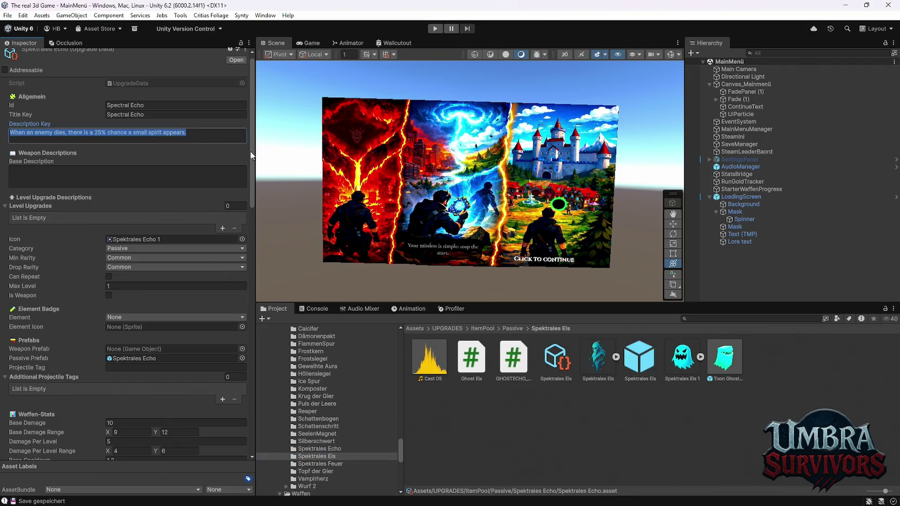
pyautogui.press('Right')
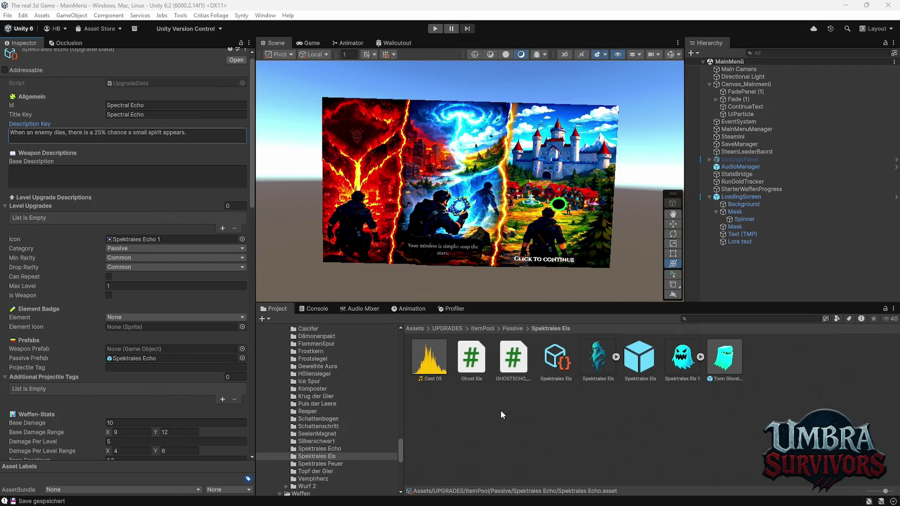
pyautogui.click(556, 359)
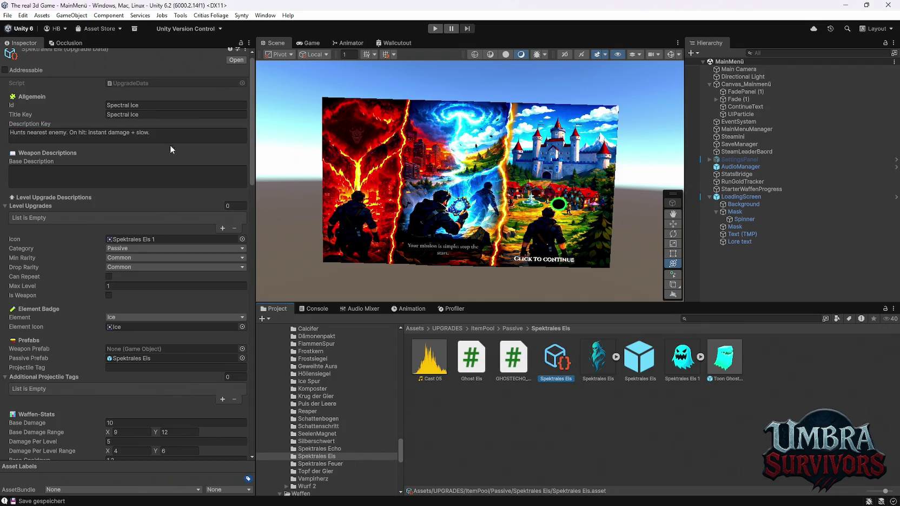
# Replace Spectral Ice's description with one wrapping 'damage' and 'slow' each in <color=#FFFFFF> tags.
pyautogui.press('Right')
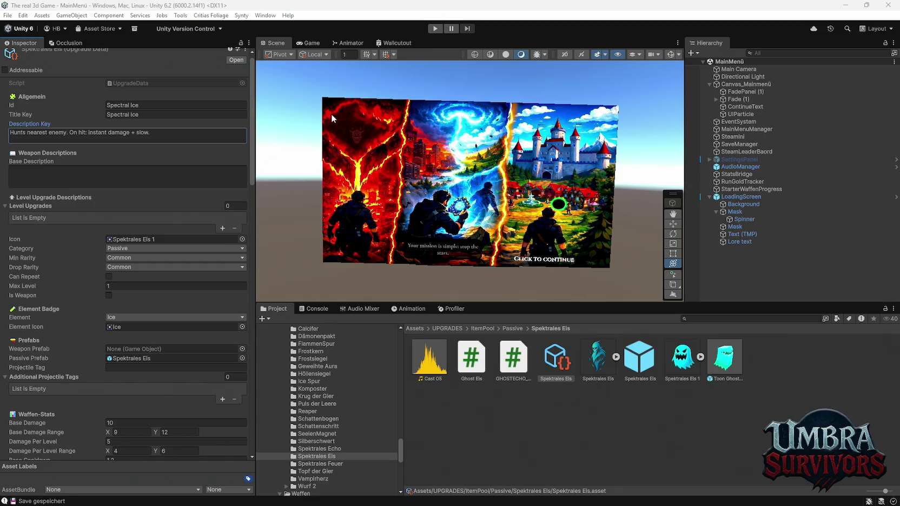
pyautogui.hotkey('ctrl', 'a')
pyautogui.write('Hunts nearest enemy. On hit: instant <color=#FFFFFF>damage</color> + <color=#FFFFFF>slow</color>.')
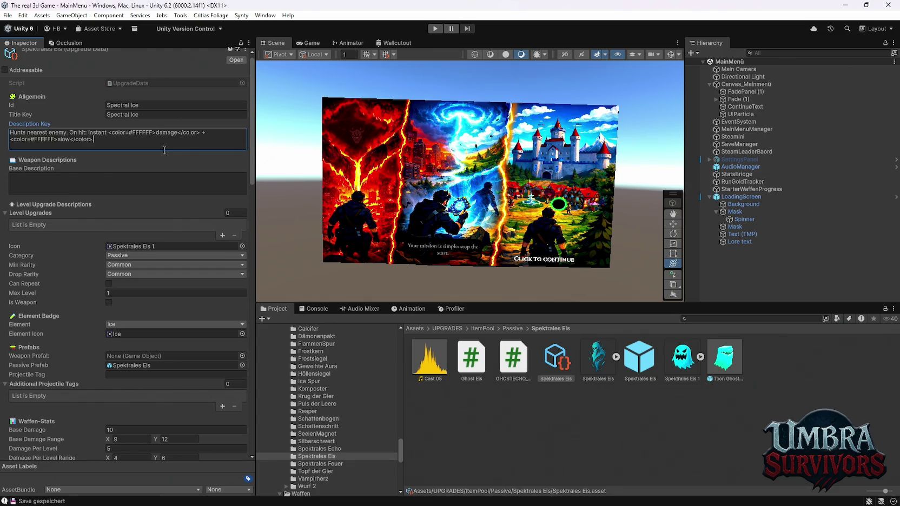
# Check the Spawn Chance and Ghost Damage stat colours, noting Ghost Damage's red #FF0000.
pyautogui.scroll(-15, 194, 321)
pyautogui.scroll(-14, 194, 322)
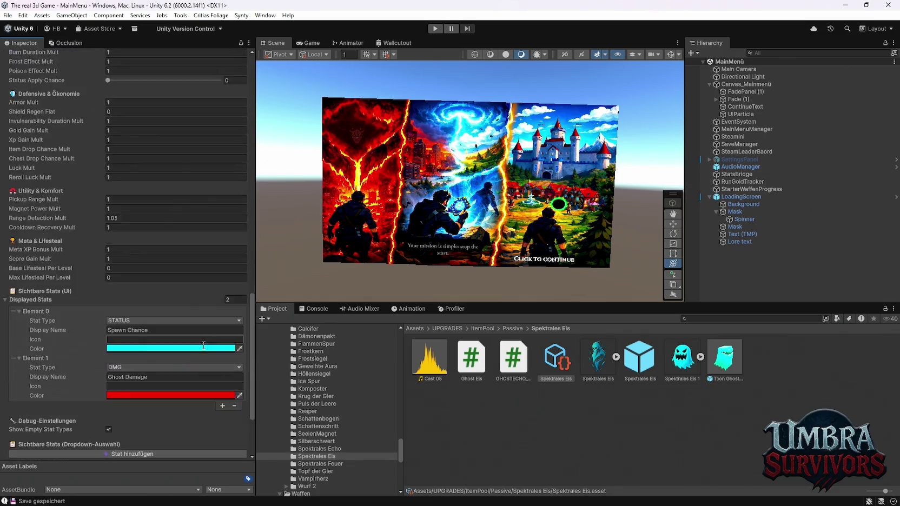
pyautogui.scroll(20, 164, 326)
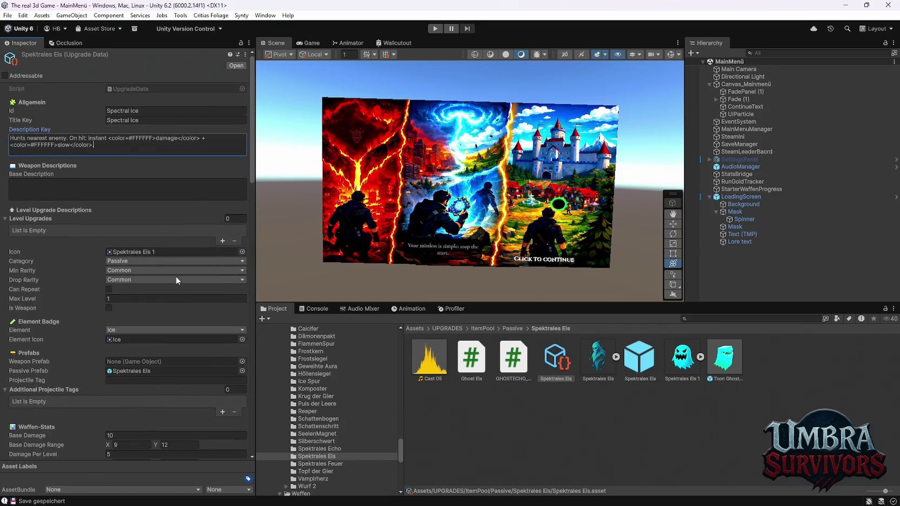
pyautogui.scroll(-20, 144, 201)
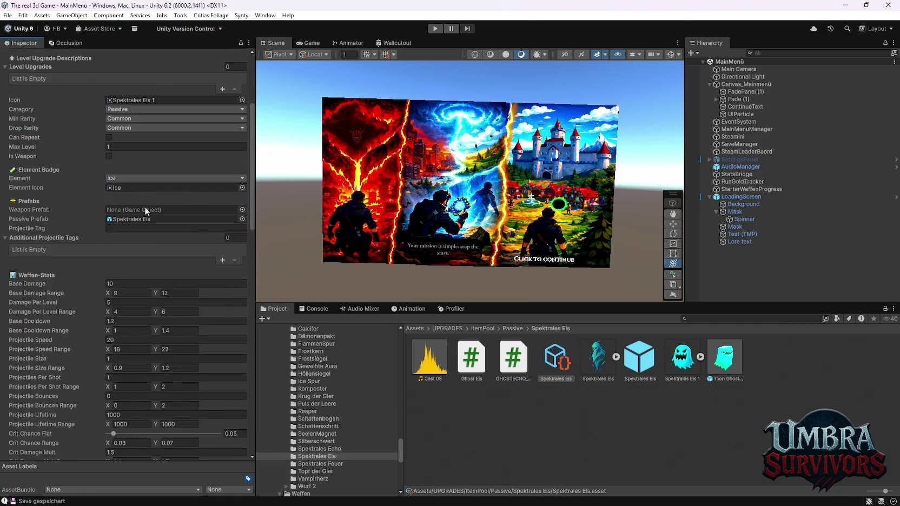
pyautogui.scroll(-5, 150, 329)
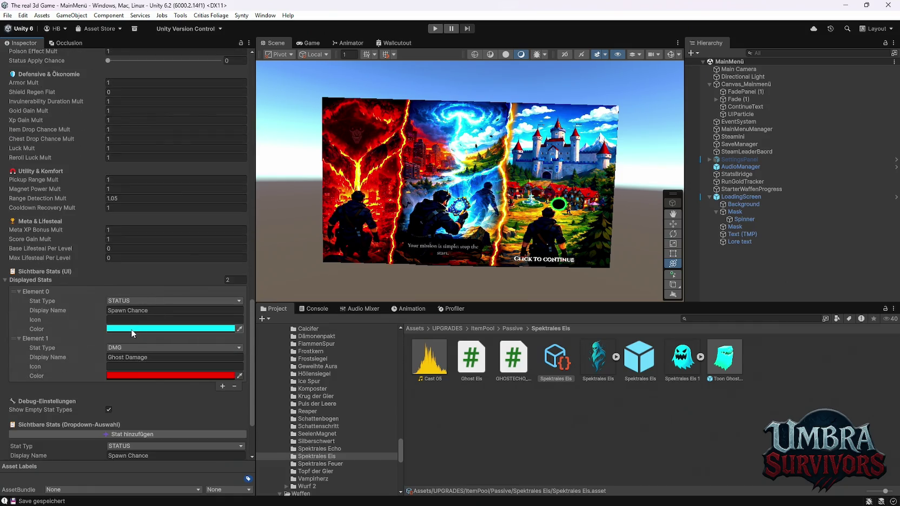
pyautogui.click(132, 331)
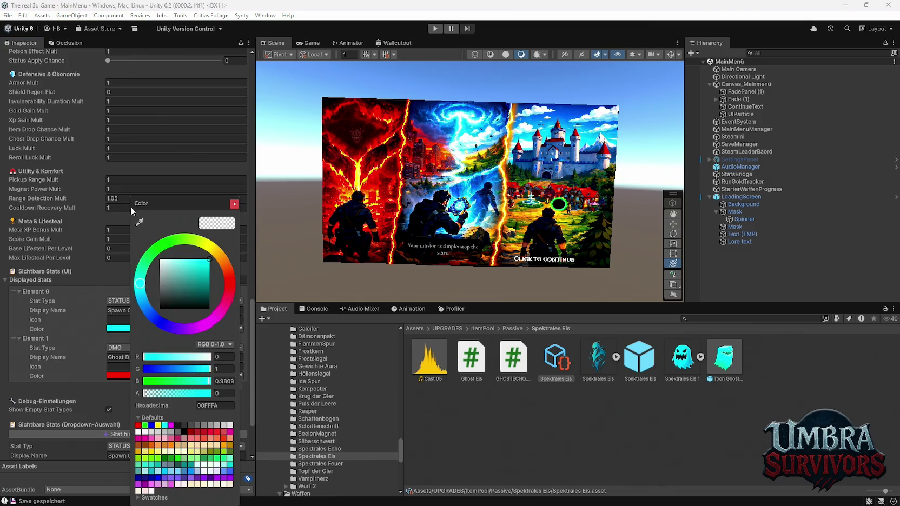
pyautogui.click(236, 206)
pyautogui.scroll(20, 195, 244)
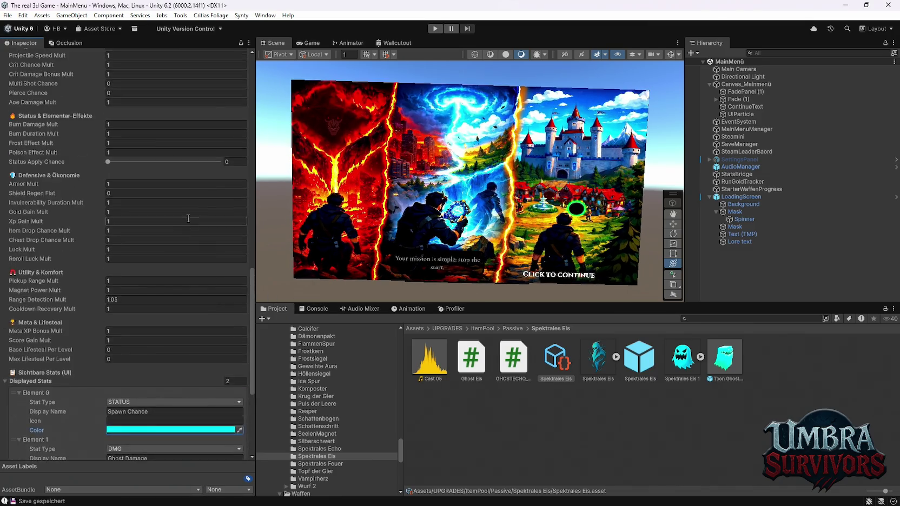
pyautogui.scroll(-20, 187, 238)
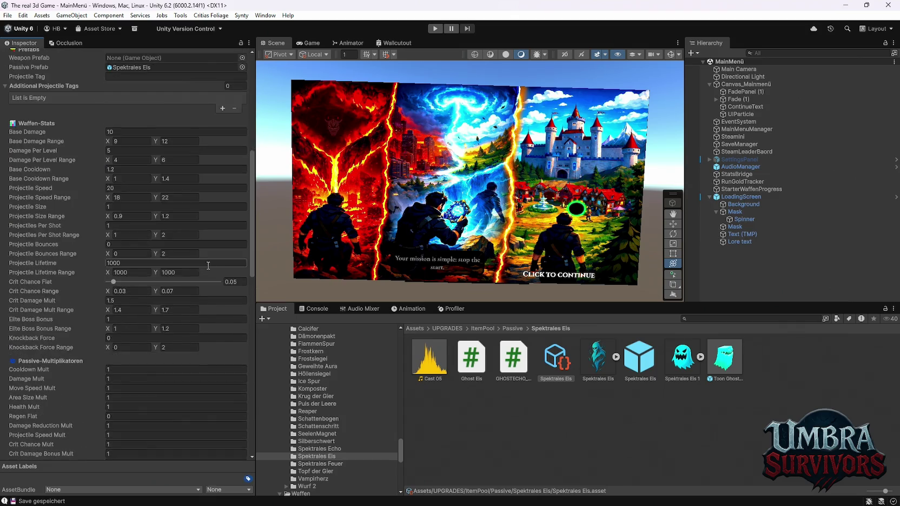
pyautogui.click(124, 290)
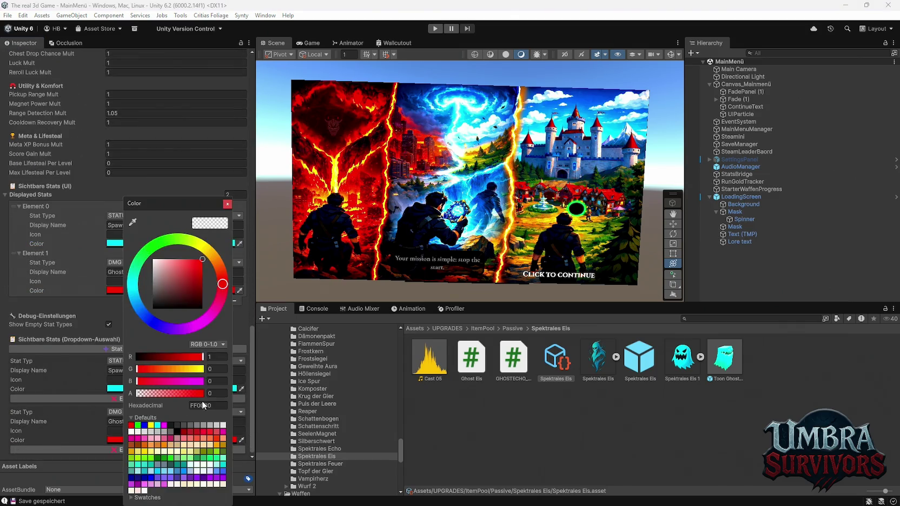
pyautogui.click(227, 204)
# Change the damage tag's colour code in the Description Key to FF0000.
pyautogui.scroll(20, 162, 292)
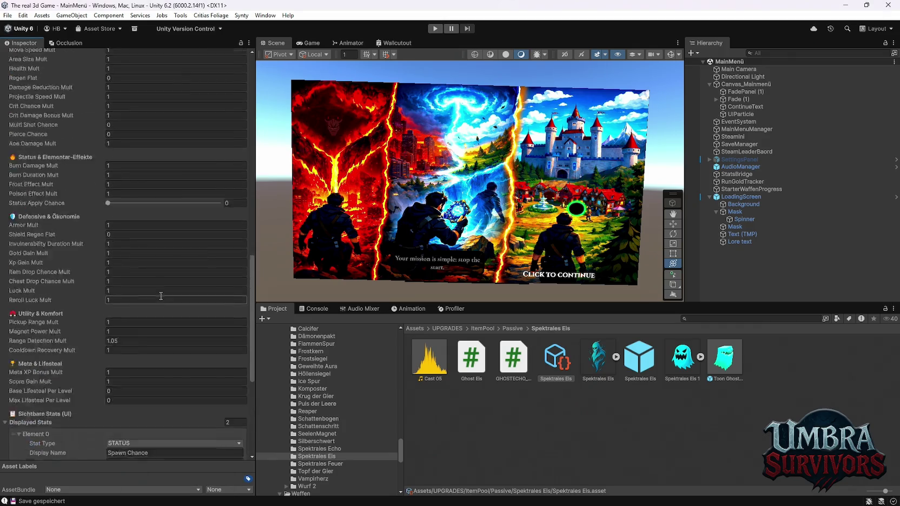
pyautogui.scroll(5, 160, 294)
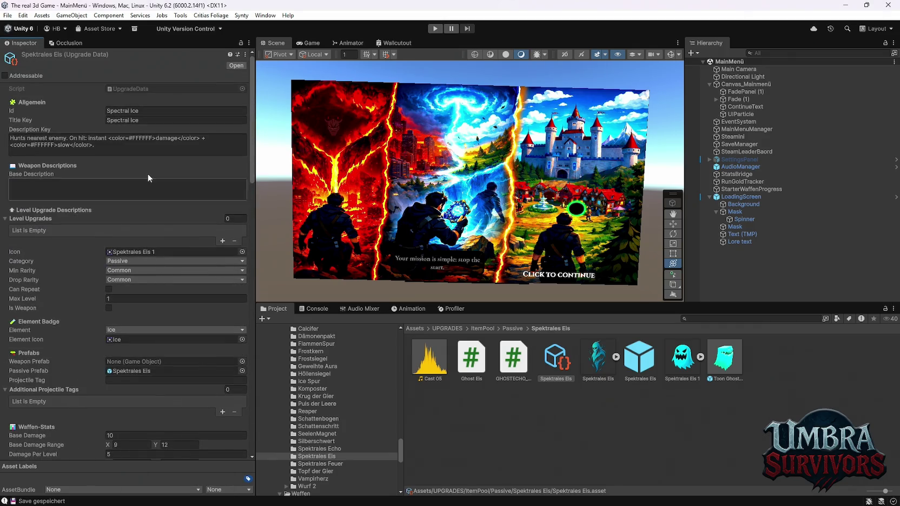
pyautogui.click(139, 141)
pyautogui.click(152, 140)
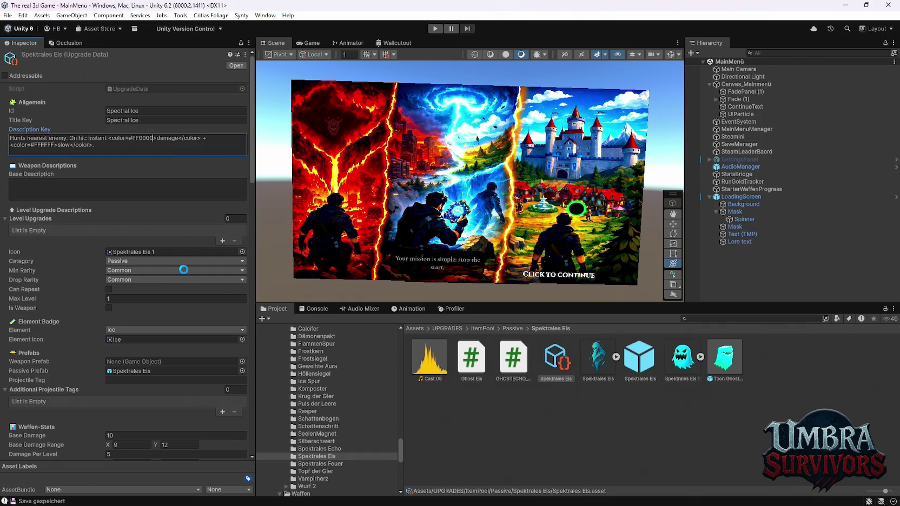
# Read the Spawn Chance colour's hex and select the colour code in front of 'slow'.
pyautogui.scroll(-15, 167, 270)
pyautogui.scroll(-5, 172, 322)
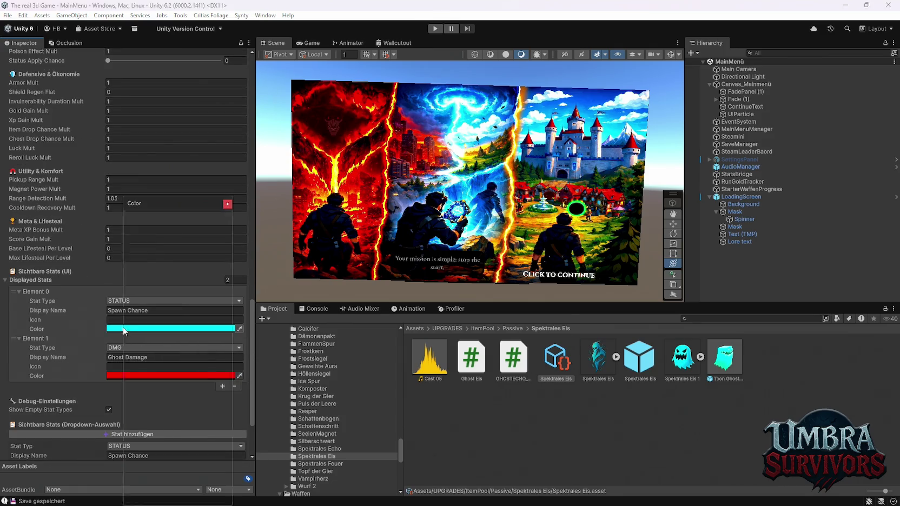
pyautogui.click(176, 329)
pyautogui.click(227, 204)
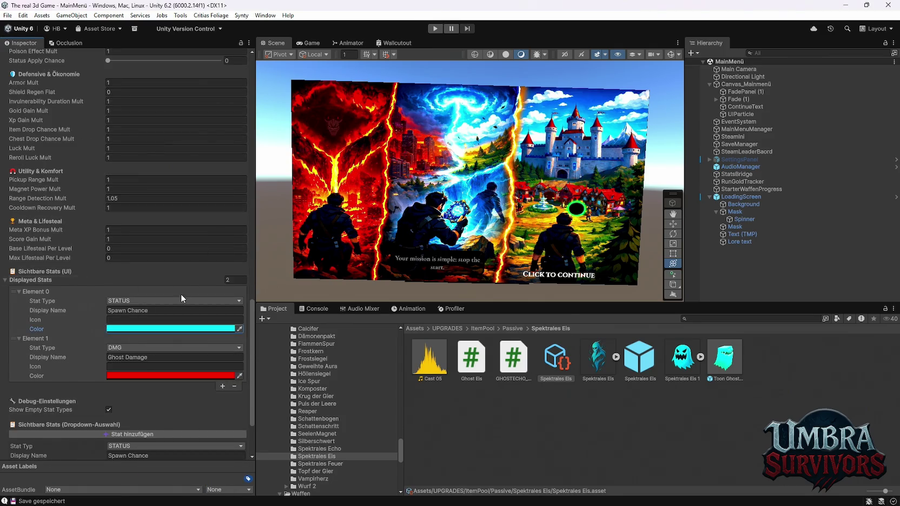
pyautogui.scroll(10, 180, 294)
pyautogui.scroll(15, 174, 300)
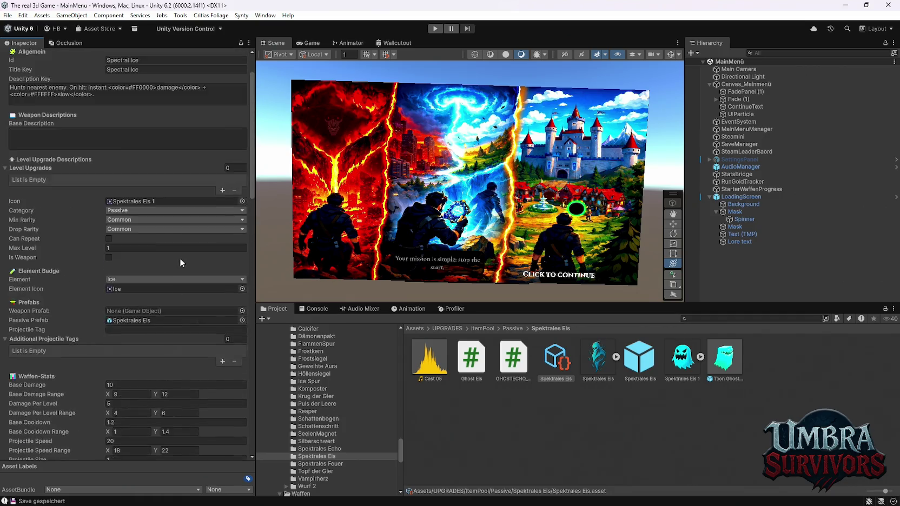
pyautogui.click(47, 142)
pyautogui.click(55, 145)
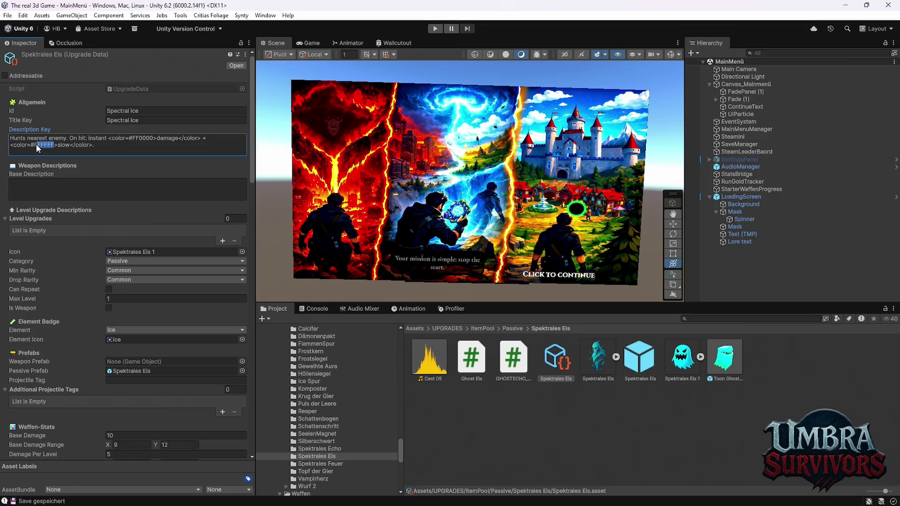
pyautogui.scroll(-20, 140, 261)
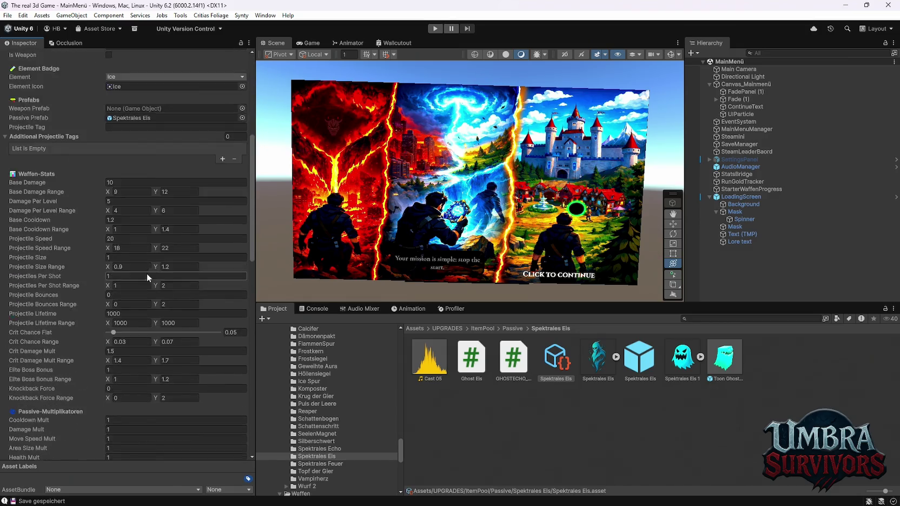
pyautogui.scroll(-5, 147, 279)
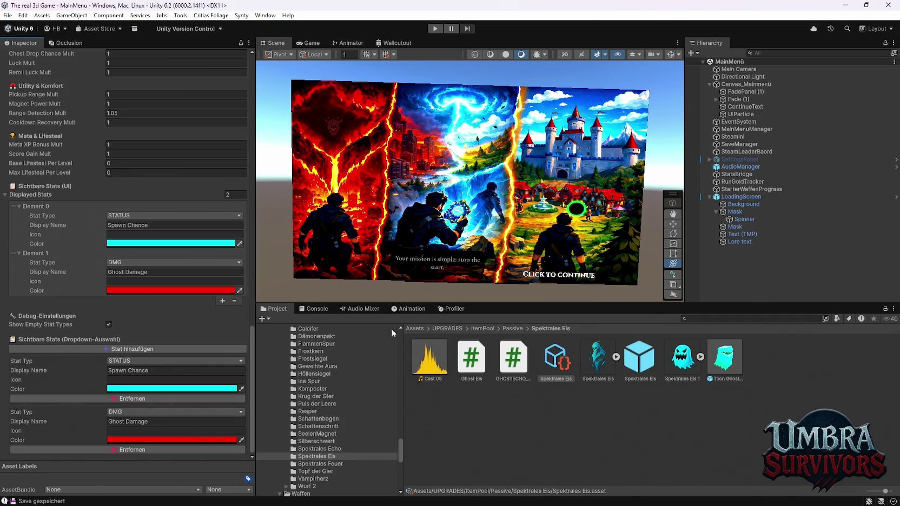
# Replace Spectral Fire's description key with text wrapping 'damage' and 'burn' in <color=#FFFFFF> tags.
pyautogui.click(317, 464)
pyautogui.scroll(20, 93, 289)
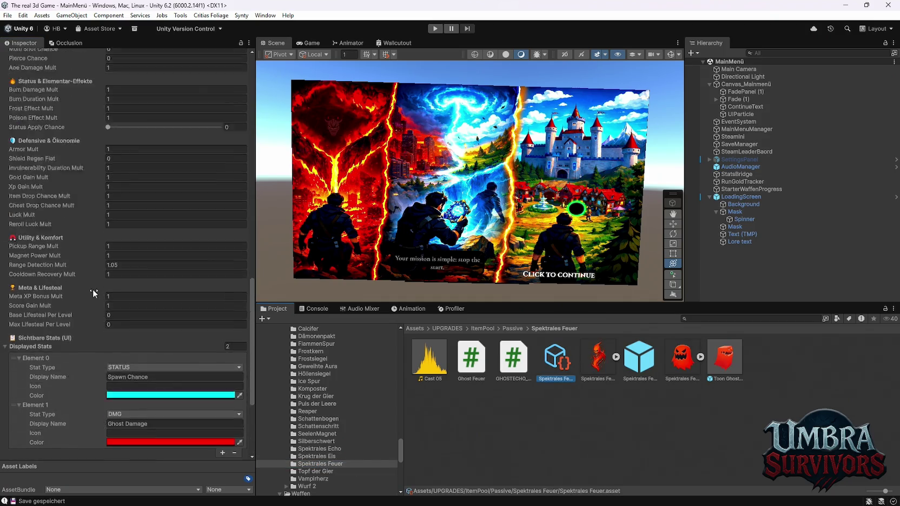
pyautogui.scroll(3, 113, 227)
pyautogui.click(132, 140)
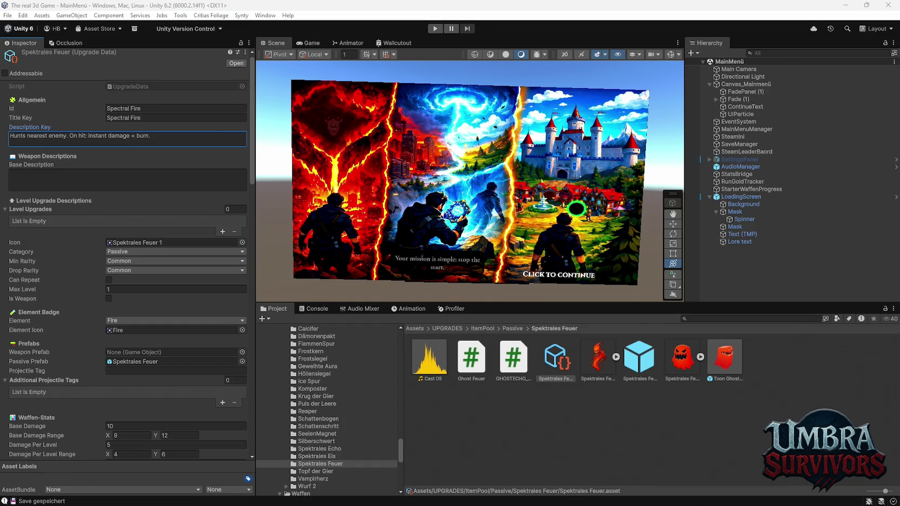
pyautogui.hotkey('ctrl', 'a')
pyautogui.write('Hunts nearest enemy. On hit: instant <color=#FFFFFF>damage</color> + <color=#FFFFFF>burn</color>')
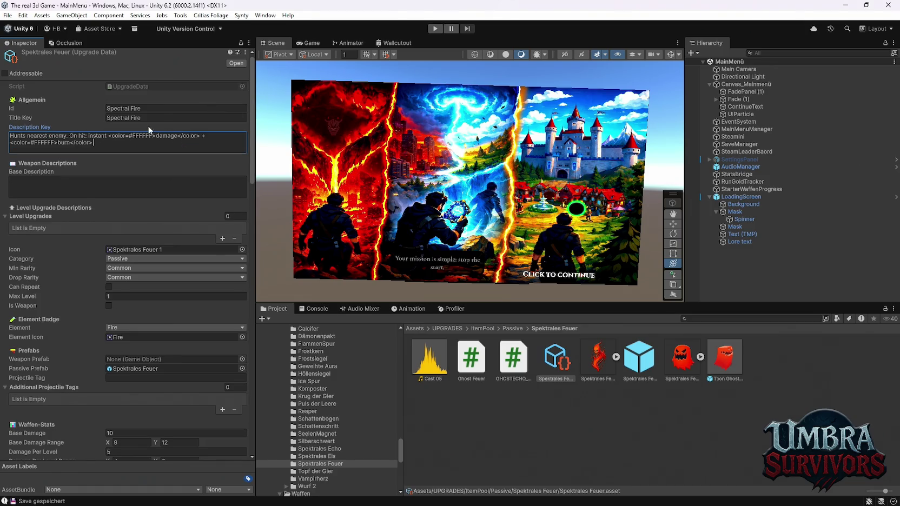
# Look up the hex values of Spectral Fire's Spawn Chance and Ghost Damage stat colours.
pyautogui.scroll(-20, 149, 296)
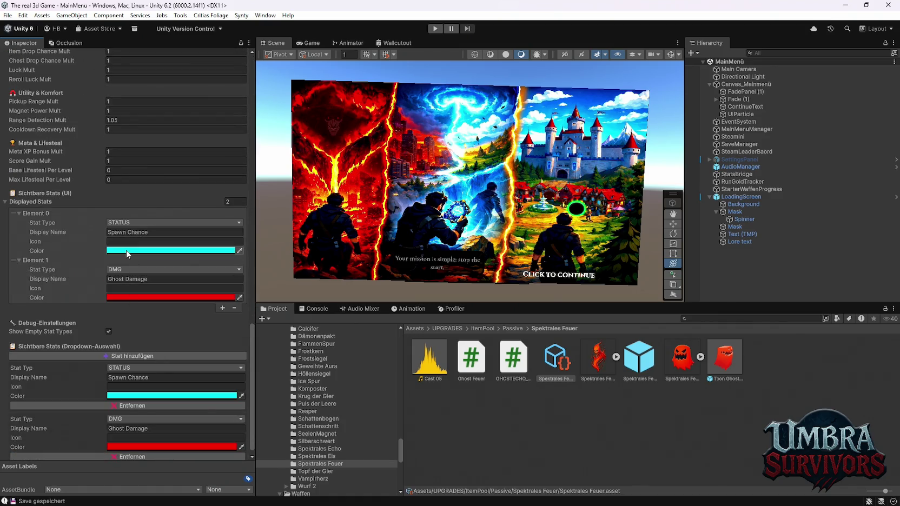
pyautogui.click(126, 250)
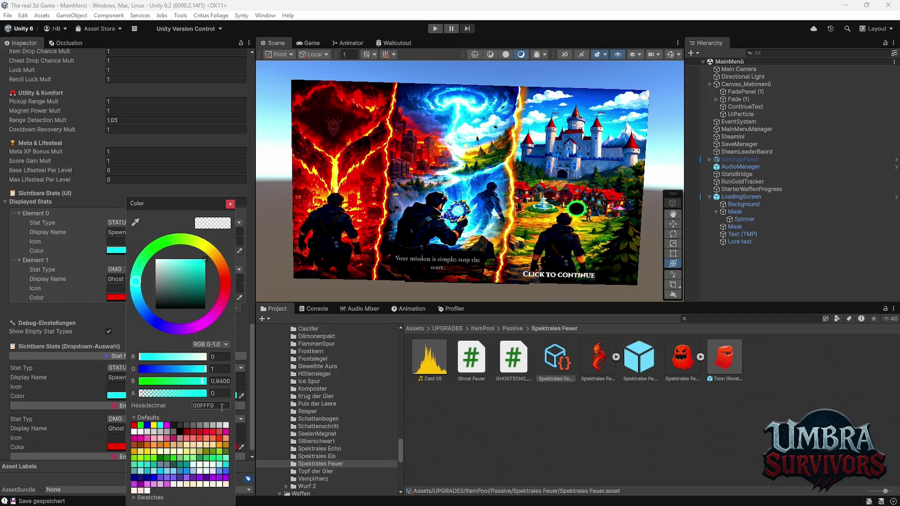
pyautogui.click(231, 204)
pyautogui.scroll(3, 207, 272)
pyautogui.scroll(2, 208, 273)
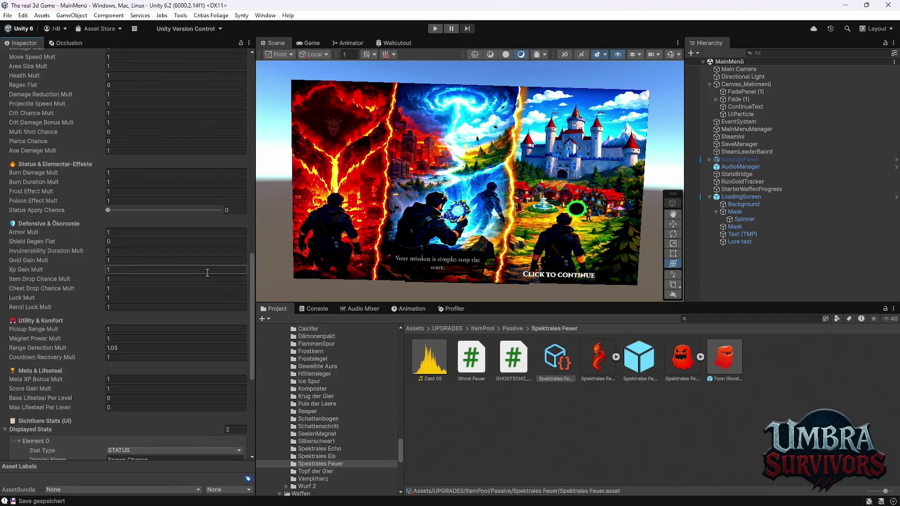
pyautogui.scroll(-3, 128, 351)
pyautogui.click(129, 347)
pyautogui.click(230, 201)
pyautogui.scroll(1, 93, 300)
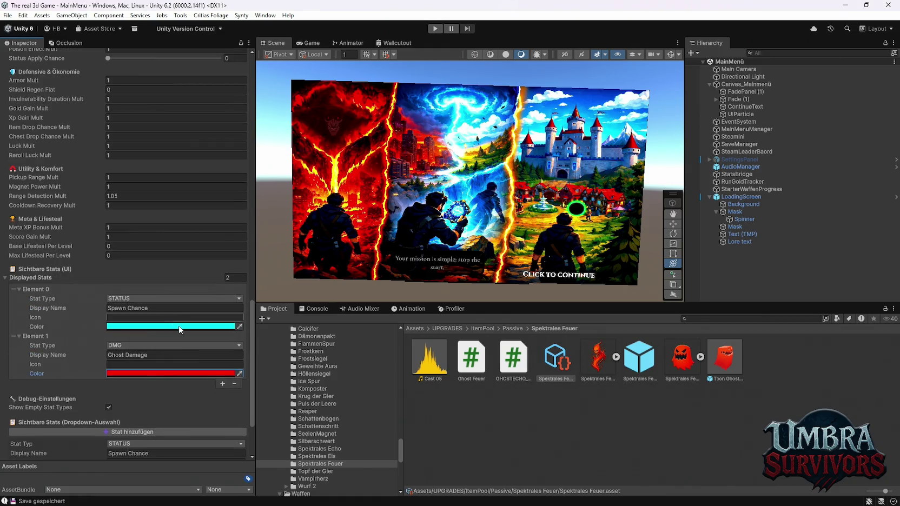
pyautogui.click(119, 374)
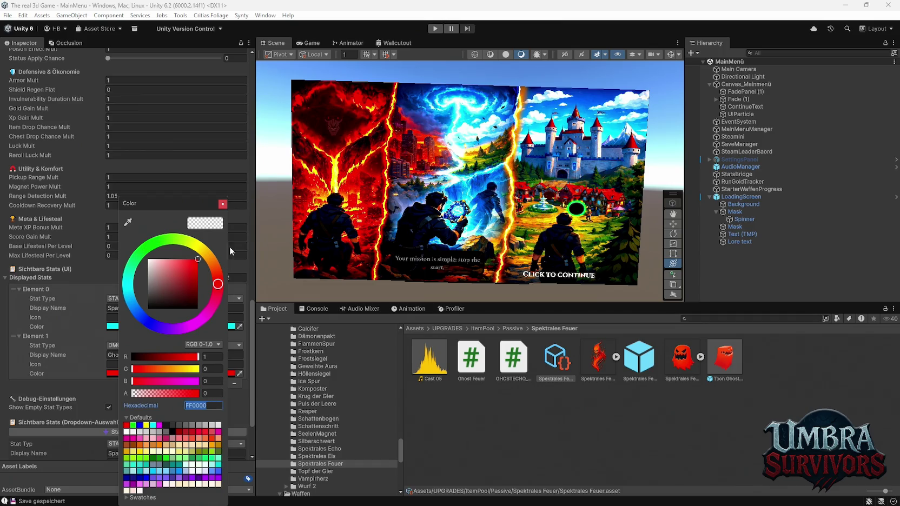
pyautogui.click(222, 204)
# Change the 'damage' tag's colour code in the description to red #FF0000.
pyautogui.scroll(15, 201, 277)
pyautogui.scroll(14, 200, 277)
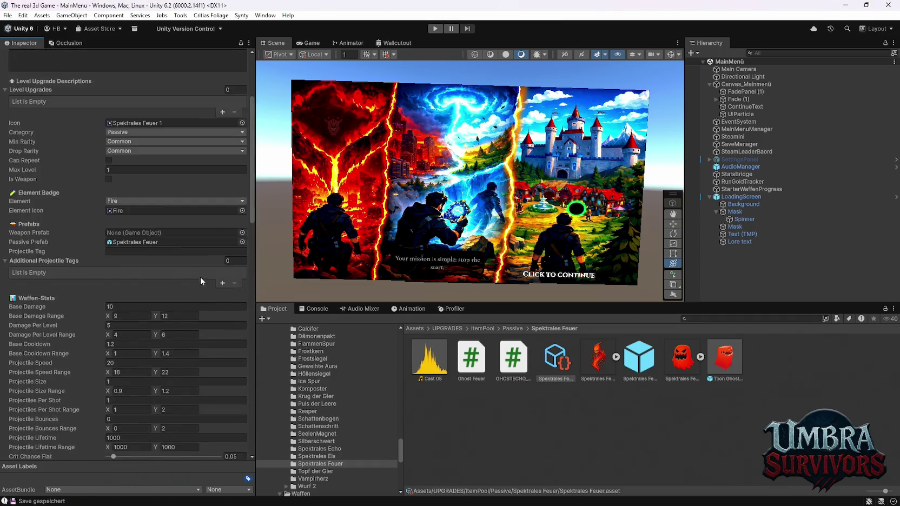
pyautogui.click(159, 141)
pyautogui.click(152, 138)
pyautogui.write('FF0000')
# Check the exact Burn Duration colour value in the Höllensiegel upgrade data.
pyautogui.scroll(-10, 158, 328)
pyautogui.scroll(-18, 158, 329)
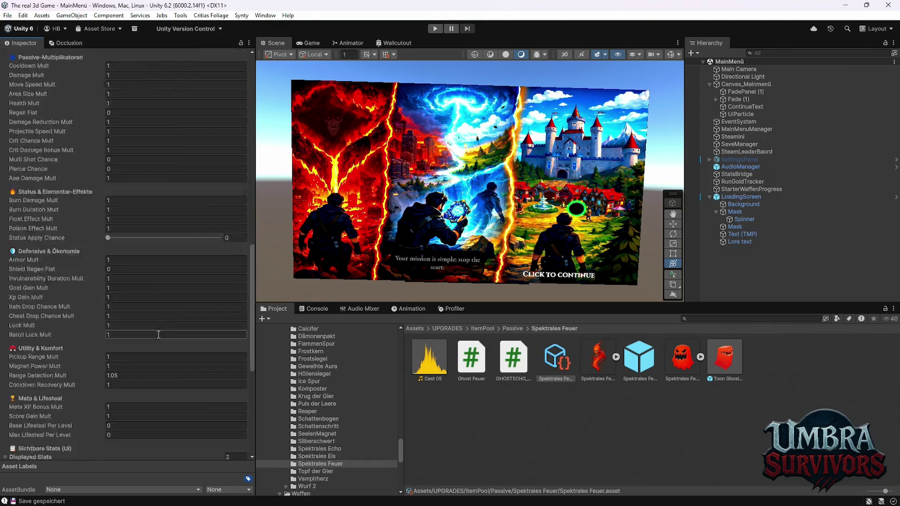
pyautogui.click(315, 373)
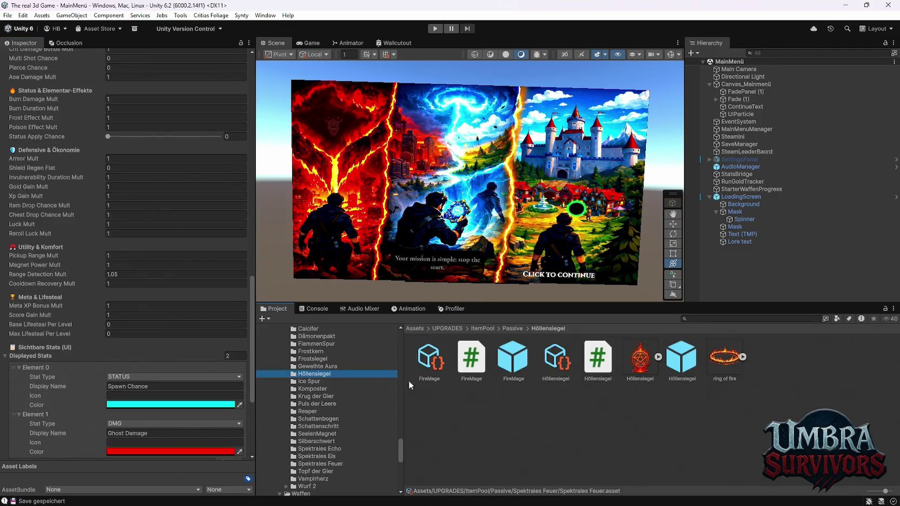
pyautogui.click(564, 368)
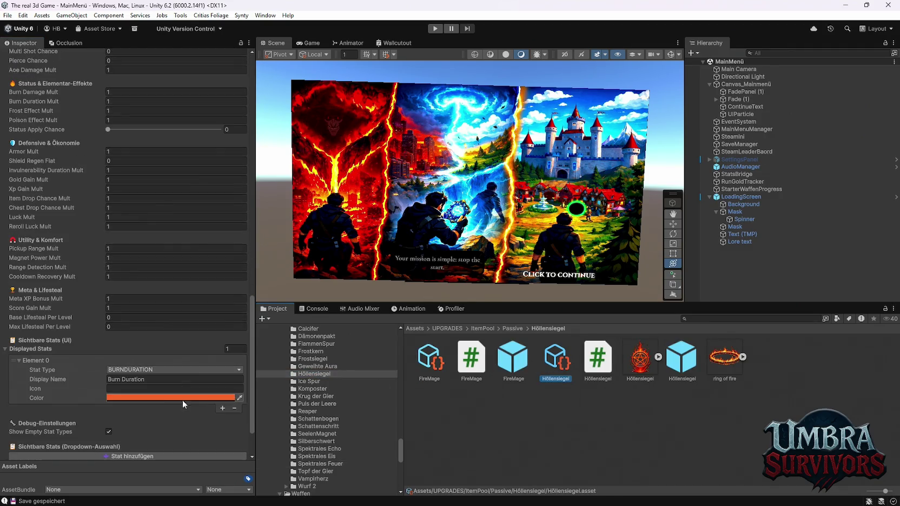
pyautogui.click(183, 399)
pyautogui.click(257, 203)
# Back in Spektrales Feuer, change the 'burn' tag's colour code to #FF6E3A.
pyautogui.click(324, 464)
pyautogui.click(551, 366)
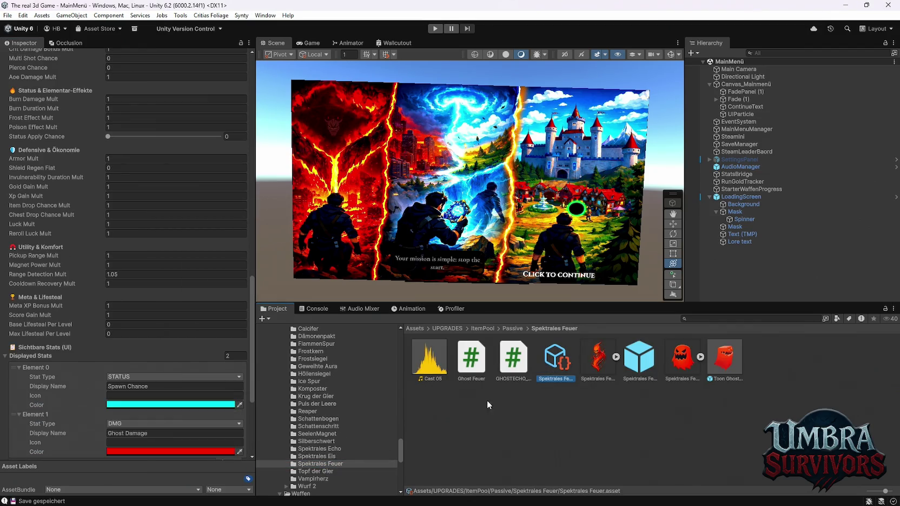
pyautogui.scroll(5, 101, 286)
pyautogui.scroll(10, 102, 287)
pyautogui.click(54, 145)
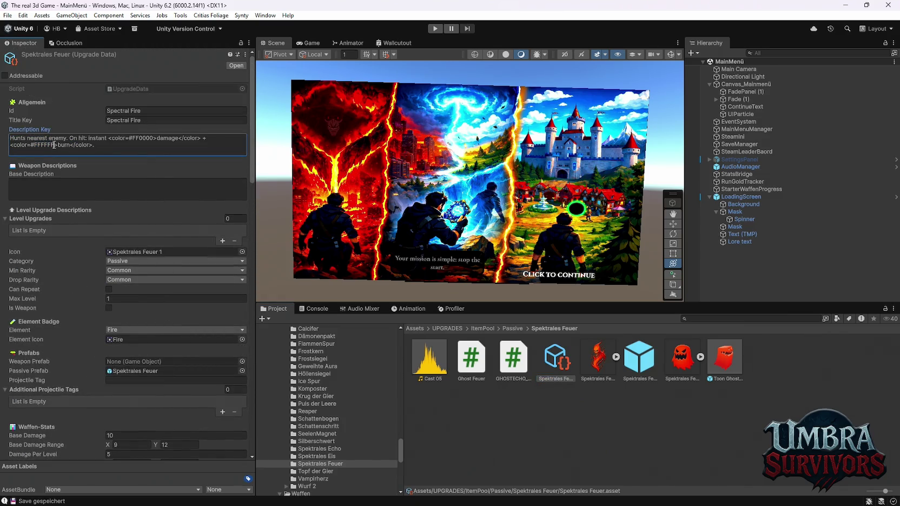
pyautogui.write('FF6E3A')
pyautogui.click(331, 471)
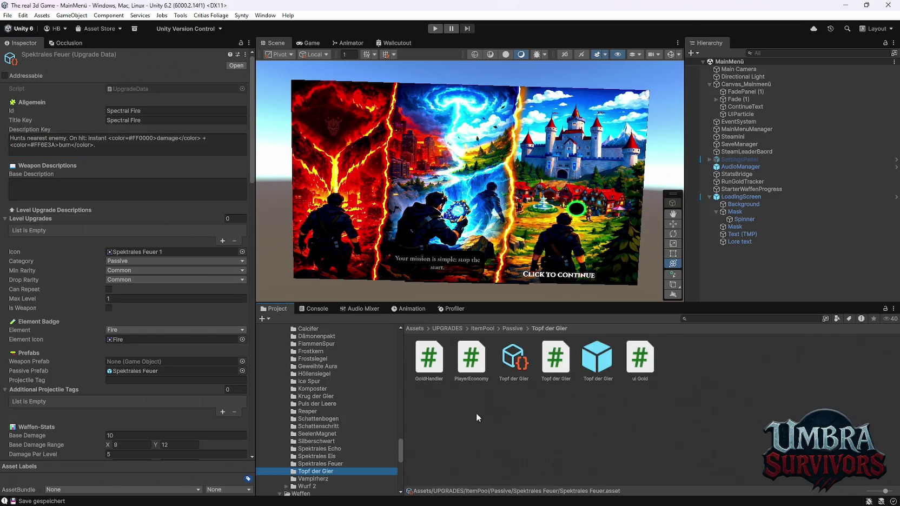
# Paste the colour-tagged description into the Vampirherz upgrade's Description Key.
pyautogui.click(315, 480)
pyautogui.click(433, 363)
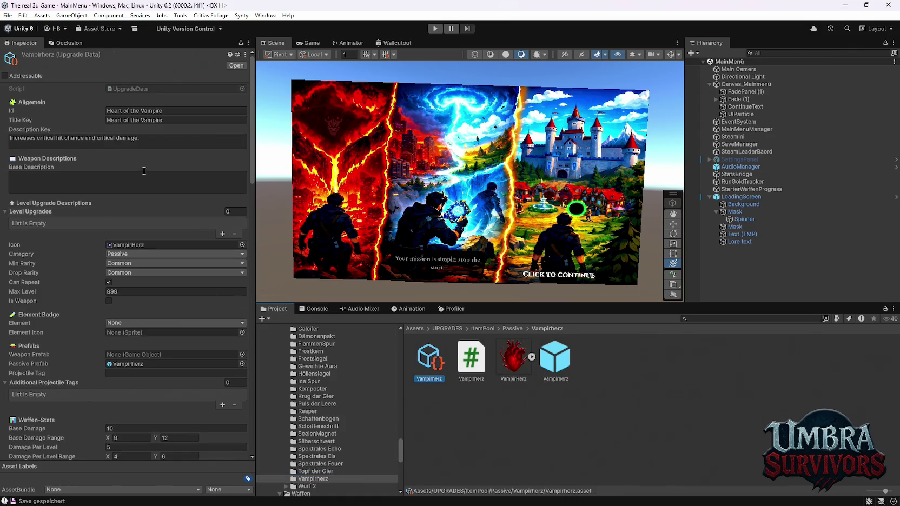
pyautogui.click(184, 142)
pyautogui.press('End')
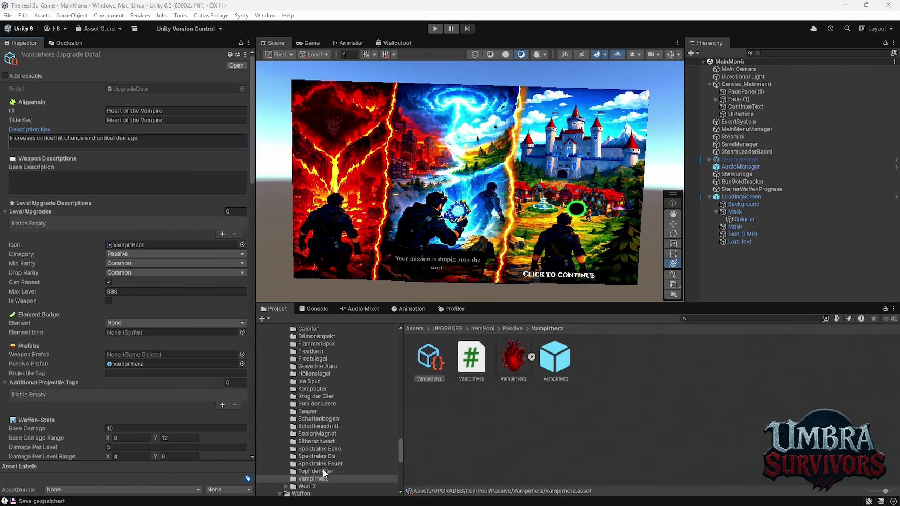
pyautogui.scroll(-3, 298, 458)
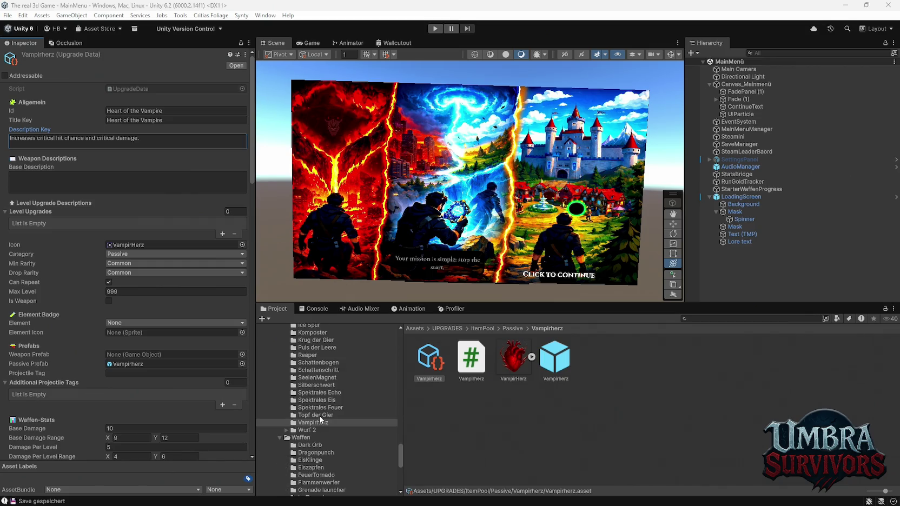
pyautogui.click(421, 374)
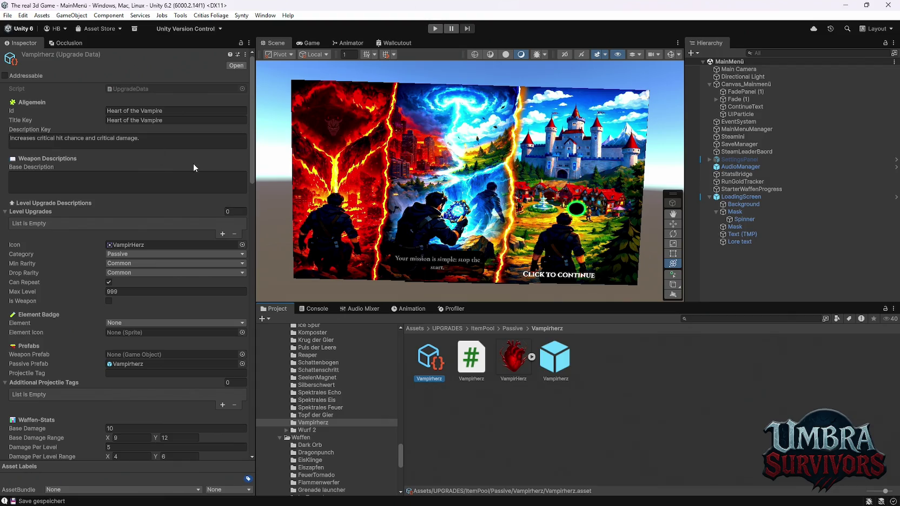
pyautogui.click(163, 142)
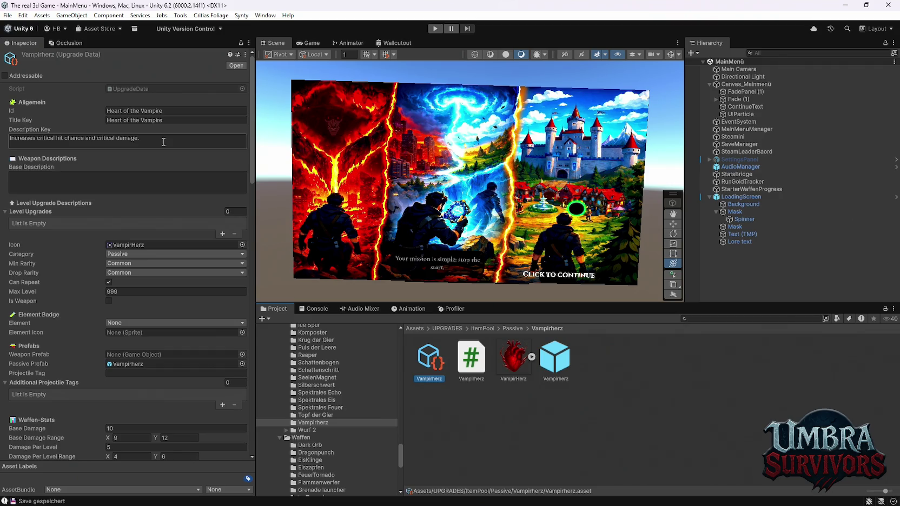
pyautogui.click(164, 142)
pyautogui.write('Increases critical hit <color=#FFFFFF>chance</color> and critical <color=#FFFFFF>damage</color>')
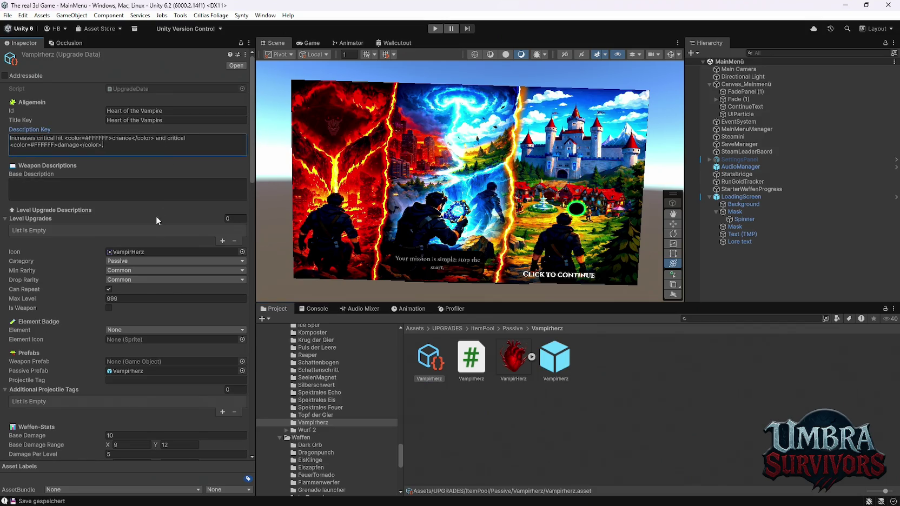
# Set the 'chance' tag colour to #00E0FF, matching the Critical chance stat.
pyautogui.scroll(-15, 159, 208)
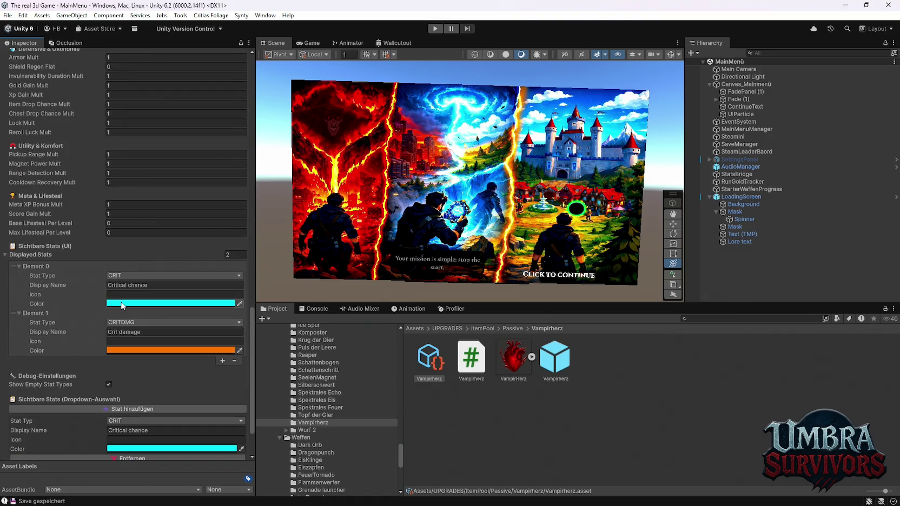
pyautogui.click(123, 304)
pyautogui.click(208, 407)
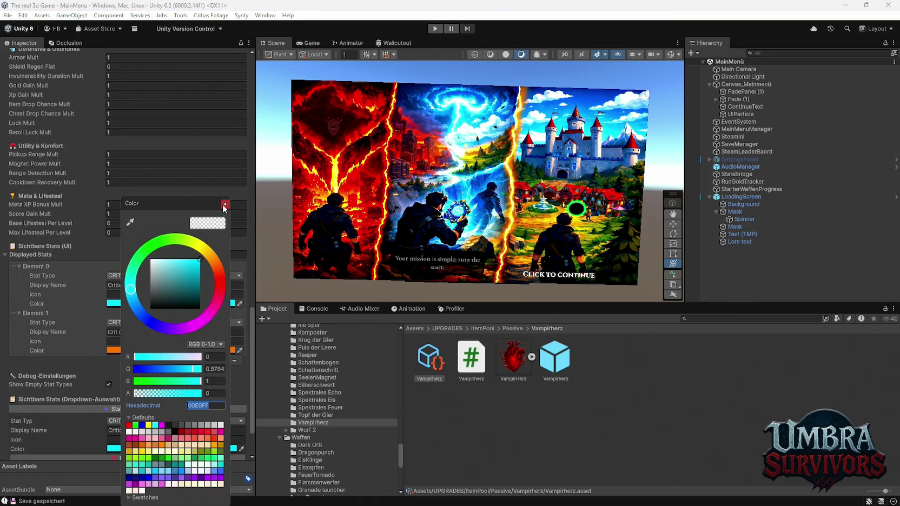
pyautogui.click(225, 205)
pyautogui.scroll(10, 211, 230)
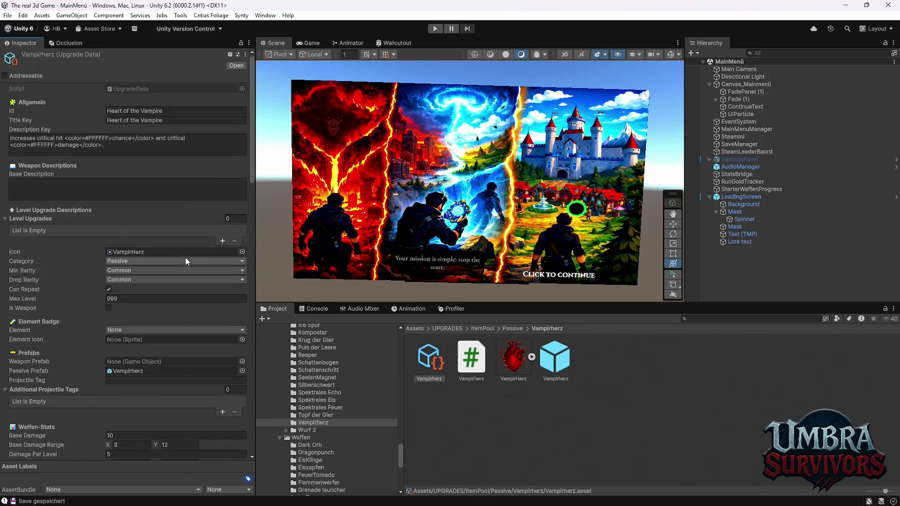
pyautogui.click(108, 149)
pyautogui.click(95, 138)
pyautogui.moveTo(109, 138); pyautogui.dragTo(87, 138)
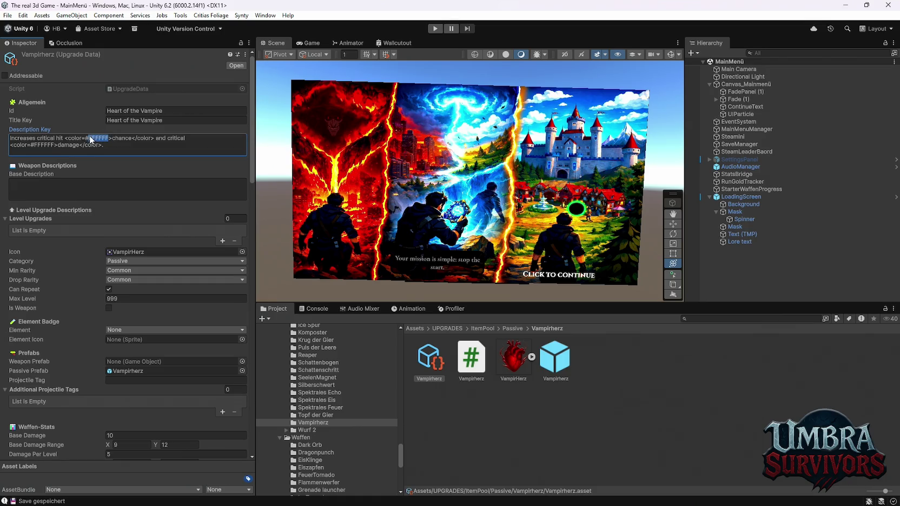
pyautogui.write('00E0FF')
# Set the 'damage' tag colour to #FF7B00, matching the Crit damage stat.
pyautogui.scroll(-20, 172, 237)
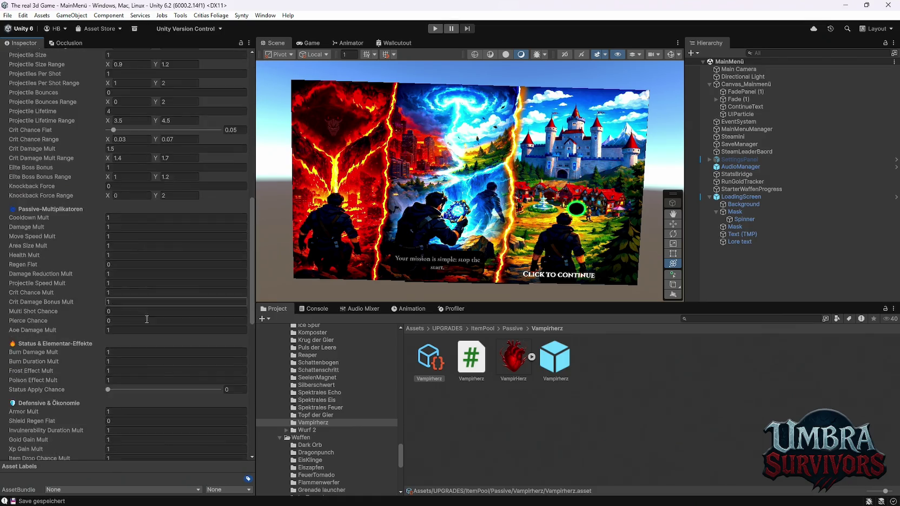
pyautogui.click(170, 290)
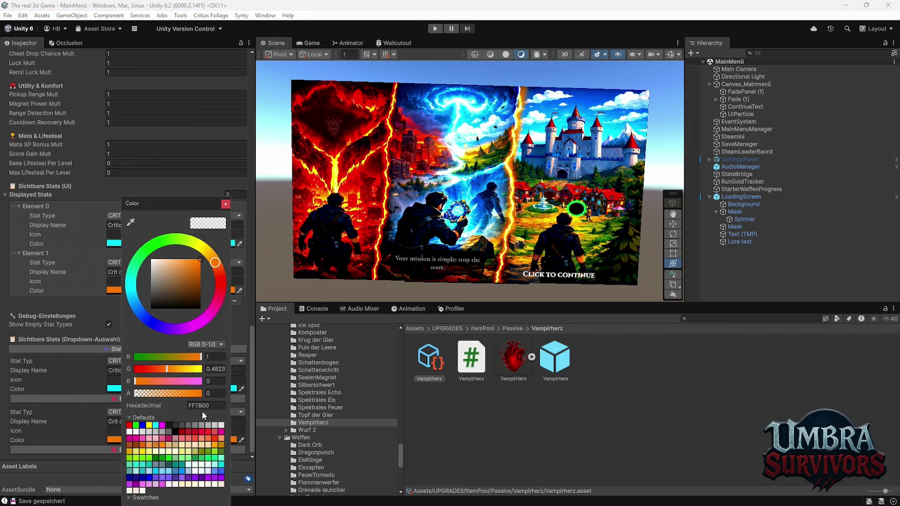
pyautogui.click(225, 205)
pyautogui.scroll(20, 162, 244)
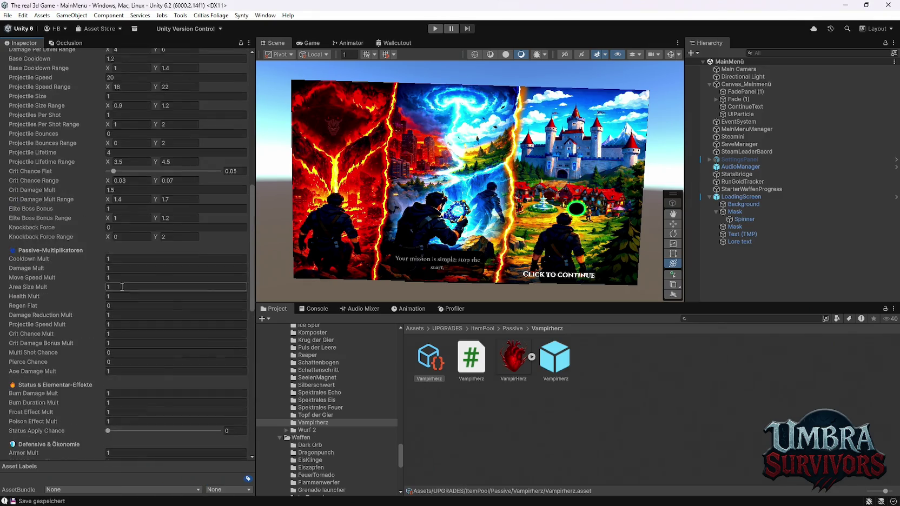
pyautogui.click(75, 145)
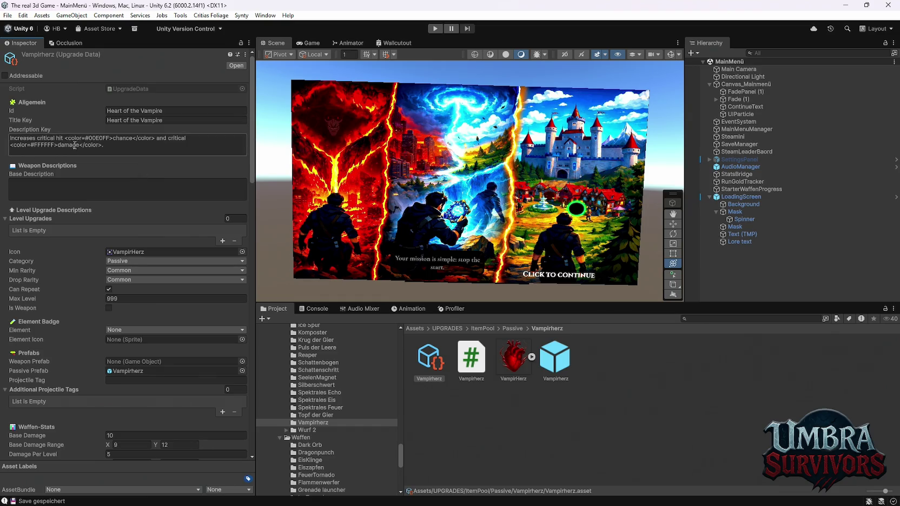
pyautogui.click(55, 145)
pyautogui.write('FF7B00')
pyautogui.scroll(-3, 340, 425)
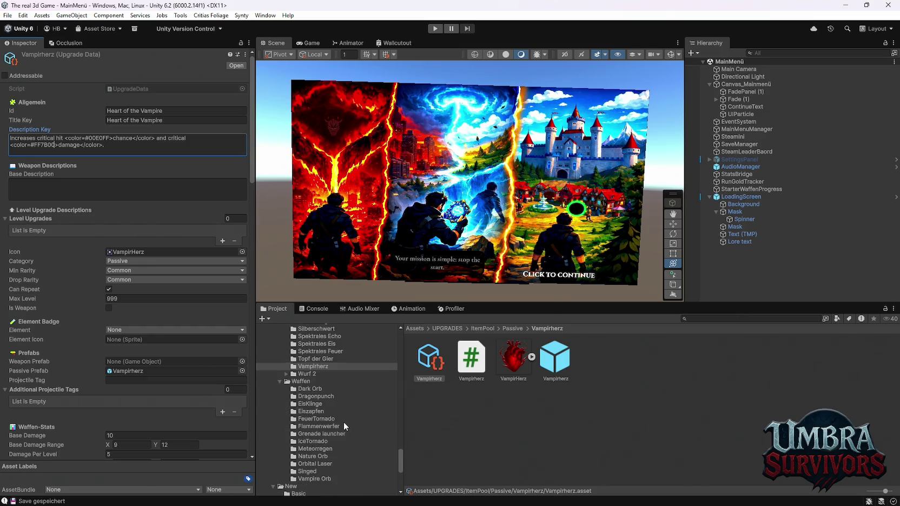
# Open the Schatten Orb upgrade data in the Dark Orb weapon folder and edit its description key.
pyautogui.click(313, 390)
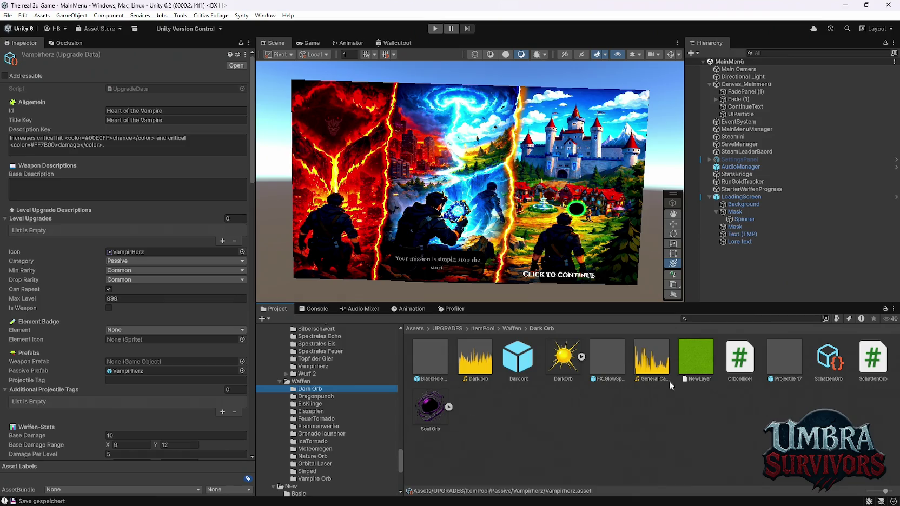
pyautogui.click(840, 368)
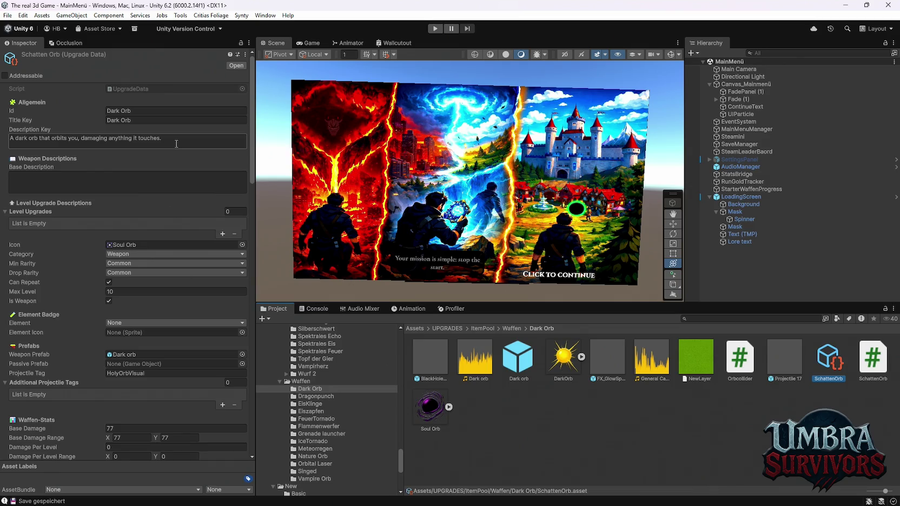
pyautogui.click(311, 404)
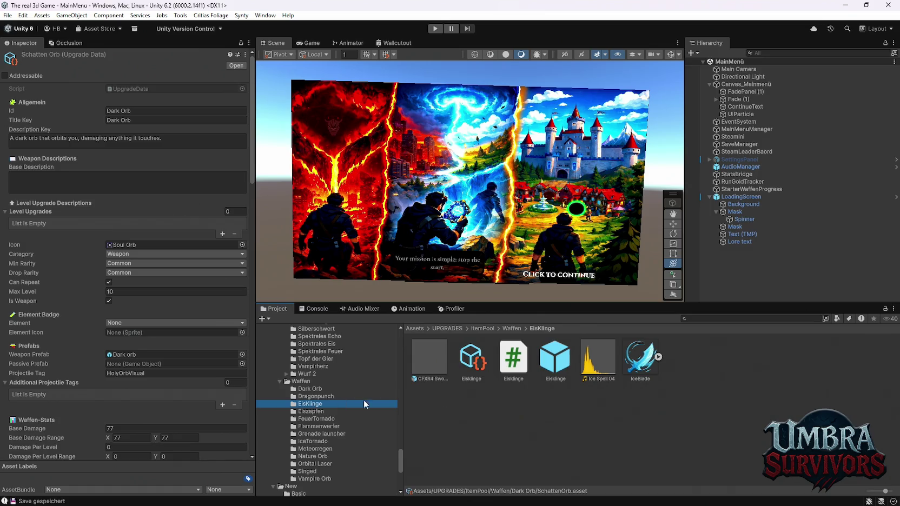
pyautogui.click(471, 361)
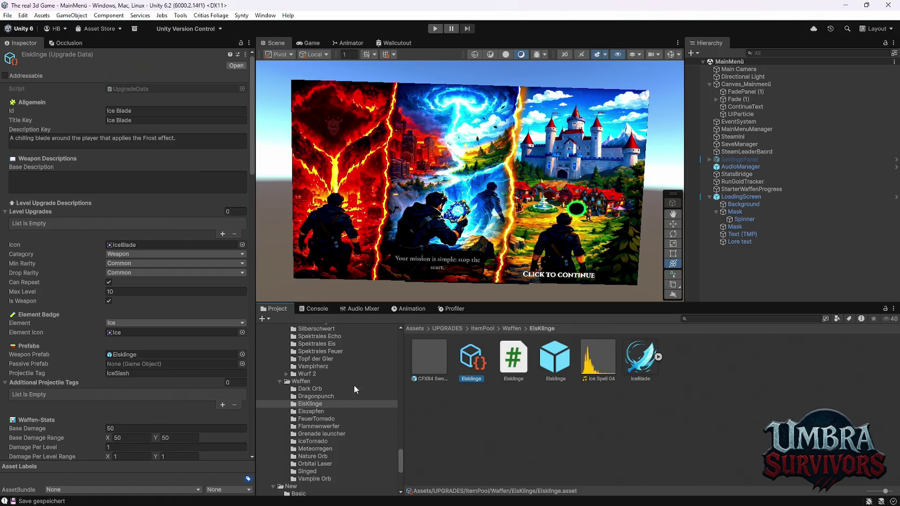
pyautogui.click(323, 387)
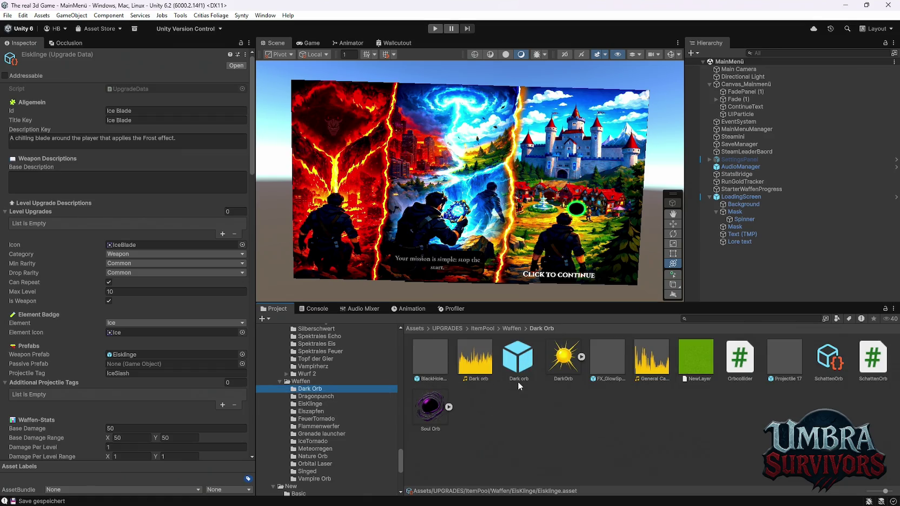
pyautogui.click(823, 361)
pyautogui.click(130, 142)
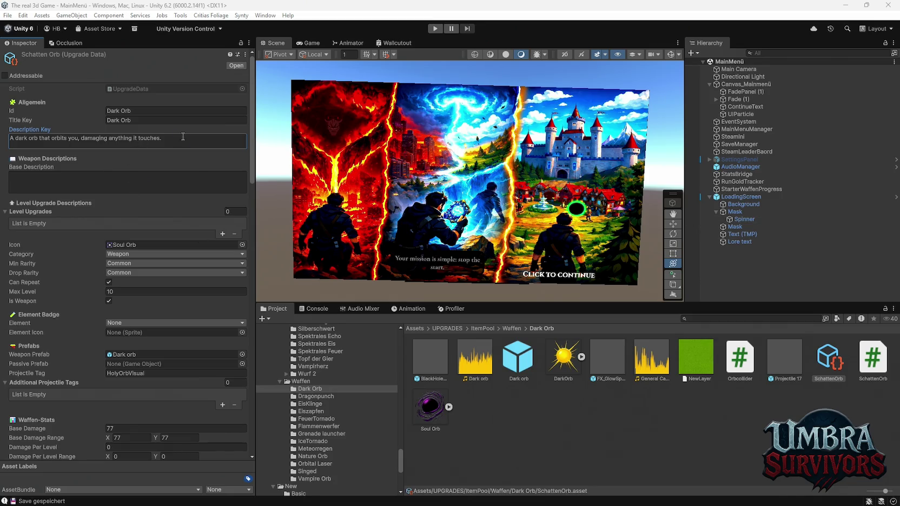
# Colour the 'touches' tag #9D00FF, matching the Damage stat's purple.
pyautogui.scroll(-15, 152, 236)
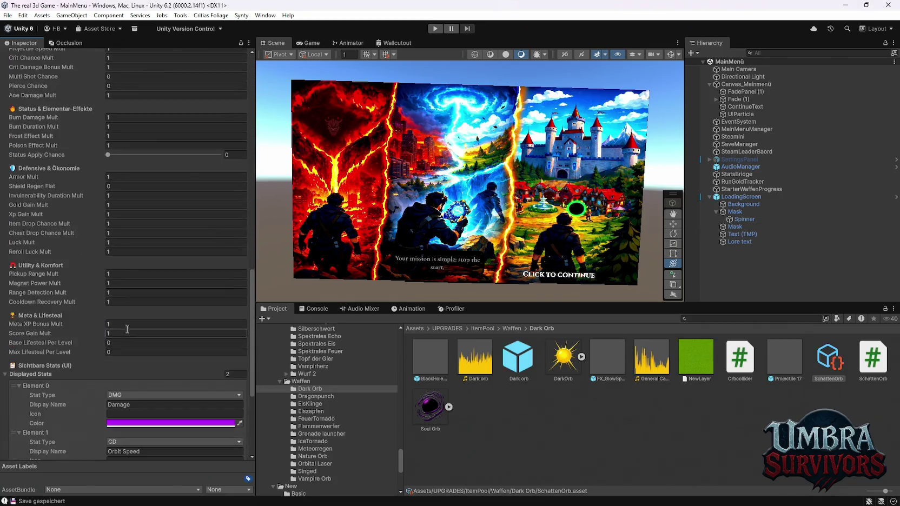
pyautogui.scroll(-5, 127, 329)
pyautogui.click(118, 323)
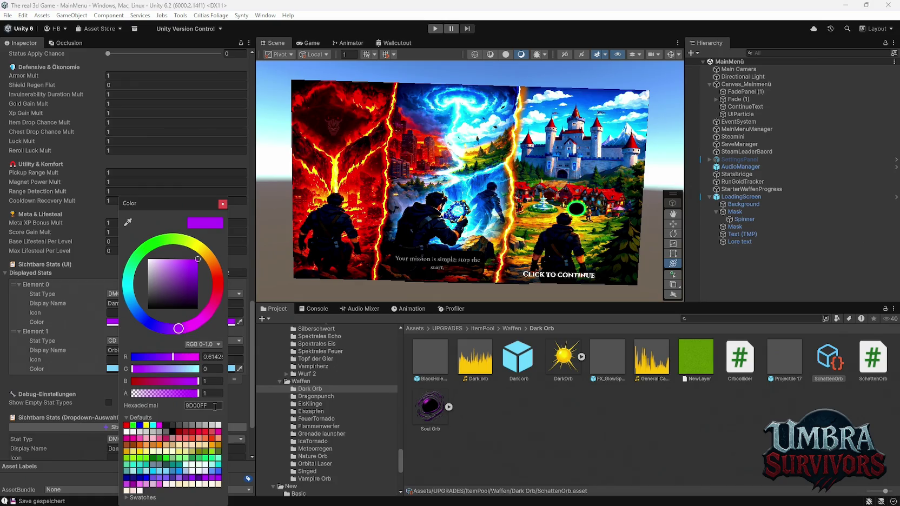
pyautogui.click(145, 272)
pyautogui.scroll(15, 145, 272)
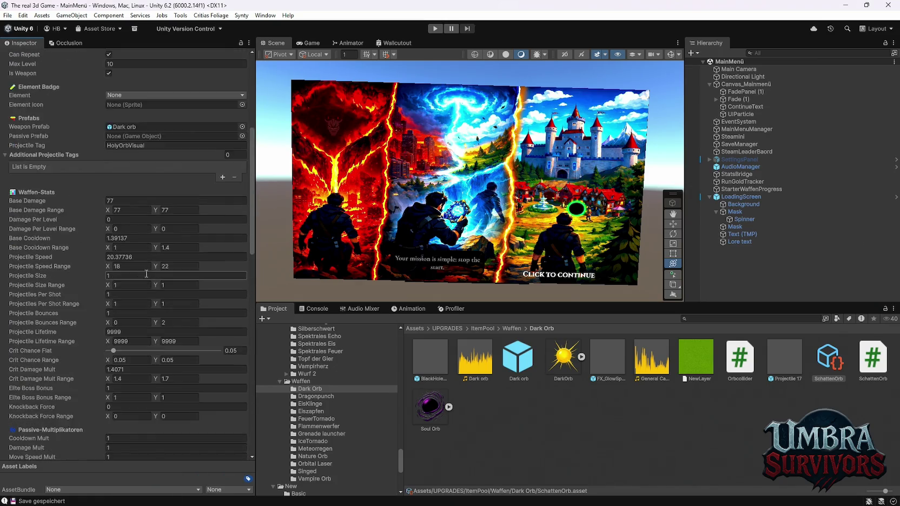
pyautogui.scroll(10, 145, 273)
pyautogui.click(180, 137)
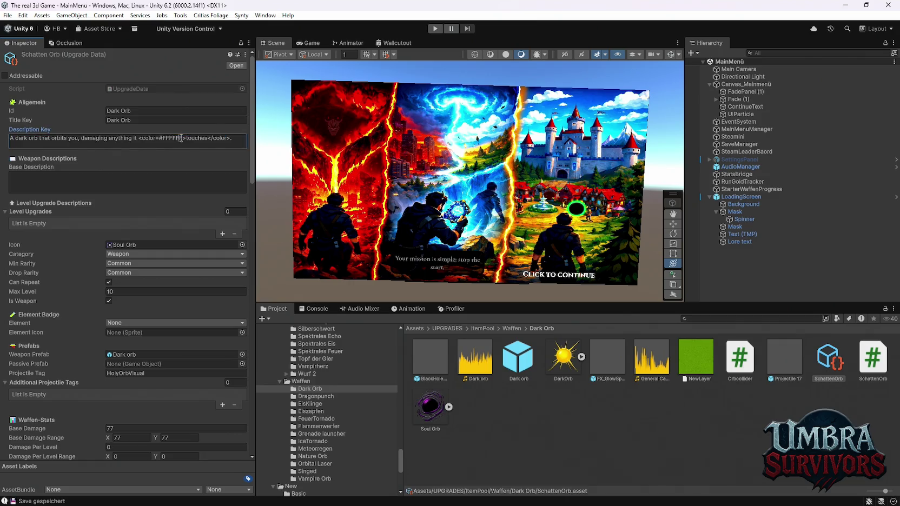
pyautogui.write('9D00FF')
# Open the EisKlinge (Ice Blade) upgrade data.
pyautogui.click(315, 397)
pyautogui.click(310, 404)
pyautogui.click(471, 360)
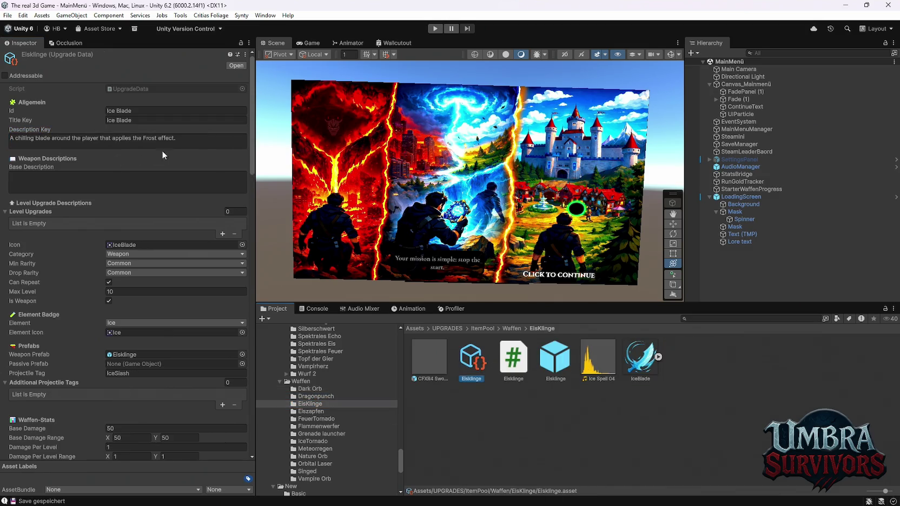
# Paste Ice Blade's tagged description with 'Frost' coloured #00ADFF, then open the Eiszapfen upgrade data.
pyautogui.click(130, 140)
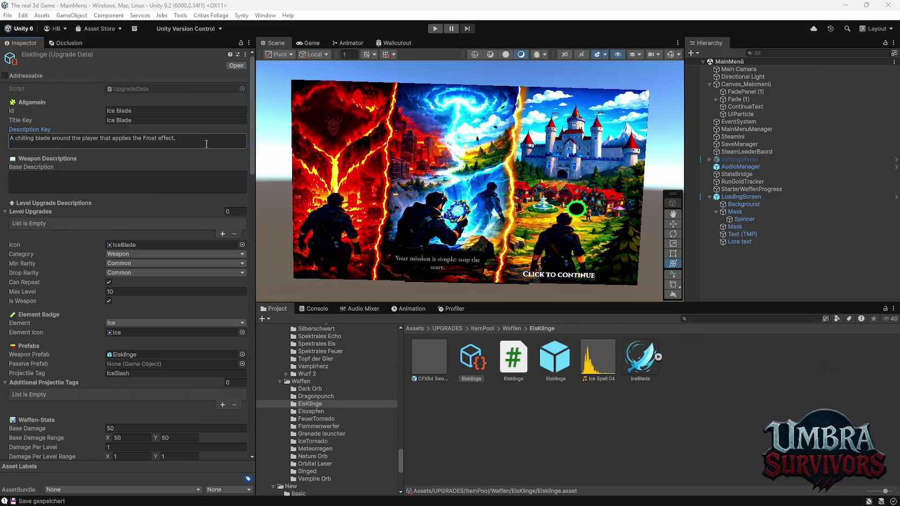
pyautogui.hotkey('ctrl', 'a')
pyautogui.write('A chilling blade around the player that applies the <color=#FFFFFF>Frost</color> effect.')
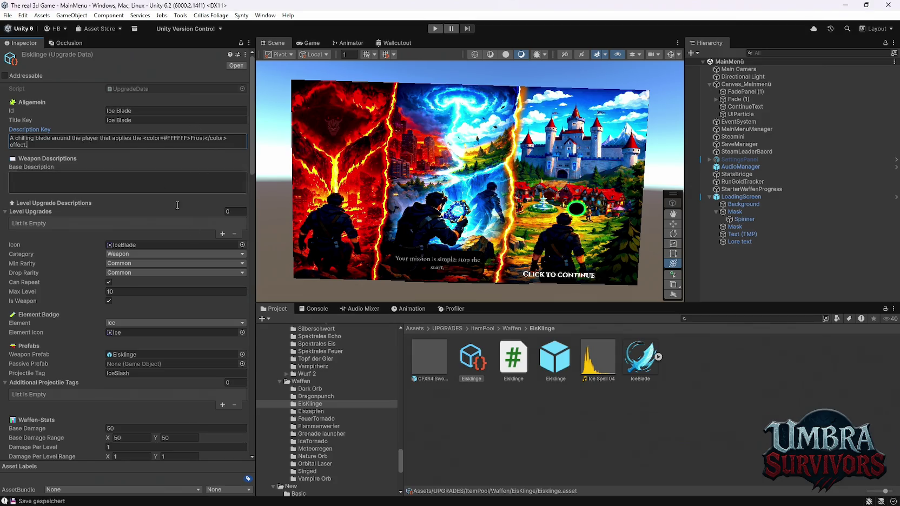
pyautogui.scroll(-20, 159, 185)
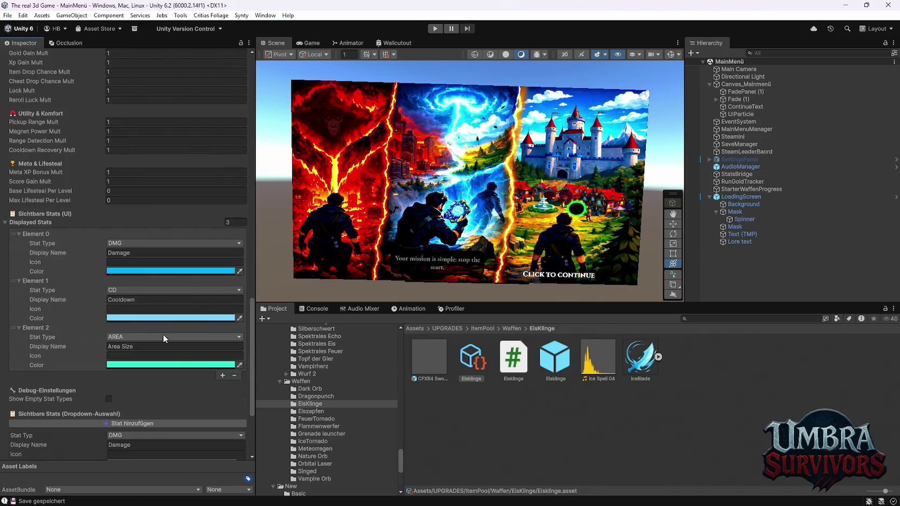
pyautogui.scroll(20, 124, 272)
pyautogui.doubleClick(167, 137)
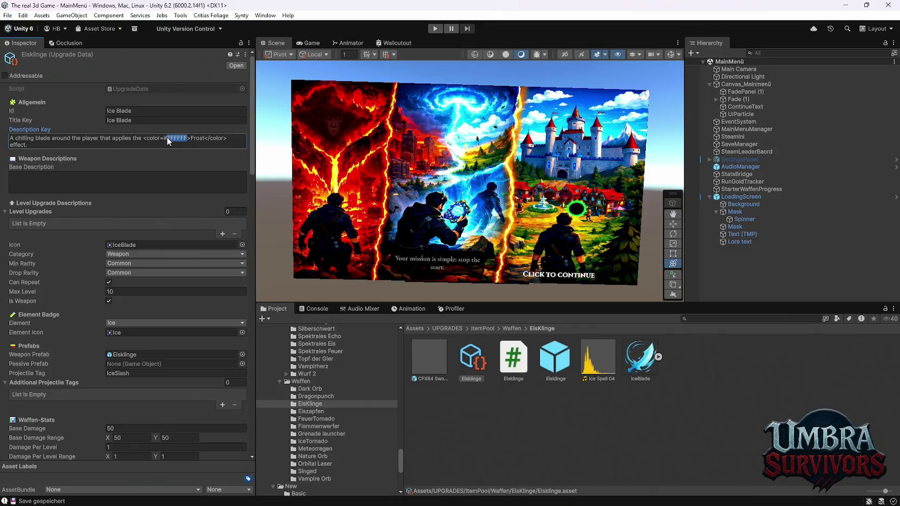
pyautogui.write('00ADFF')
pyautogui.click(312, 410)
pyautogui.click(471, 357)
# Replace the Ice Ball description key with the colour-tagged text.
pyautogui.click(108, 141)
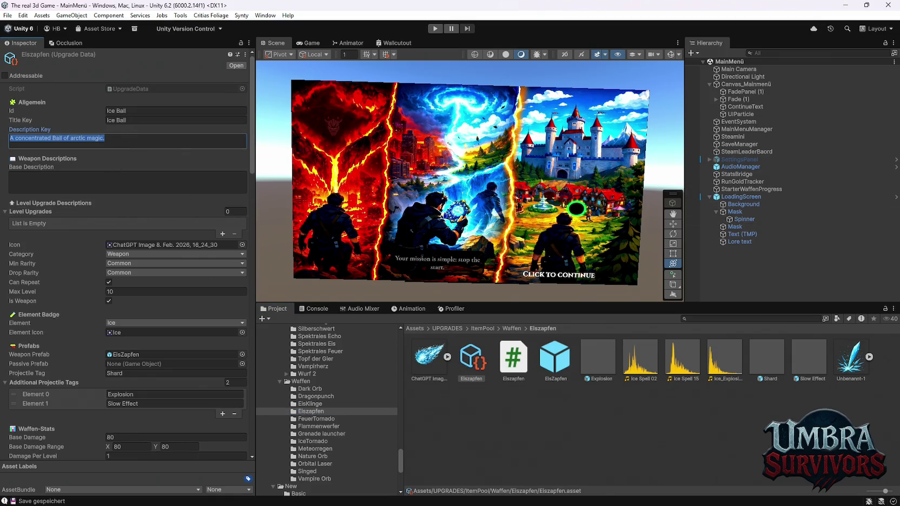
pyautogui.click(108, 140)
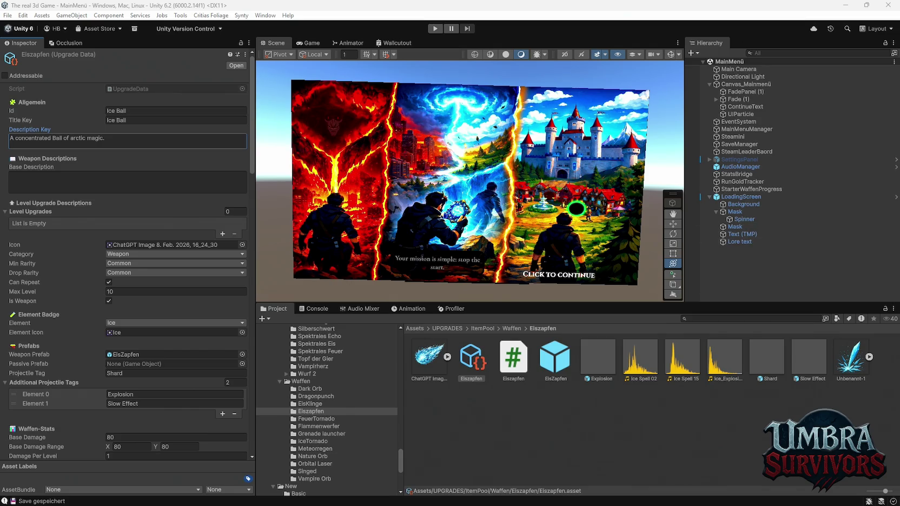
pyautogui.hotkey('ctrl', 'a')
pyautogui.write('A concentrated Ball of <color=#FFFFFF>arctic</color> magic.')
# Set the 'arctic' tag colour to #0082FF, matching the Damage stat colour.
pyautogui.scroll(-20, 142, 199)
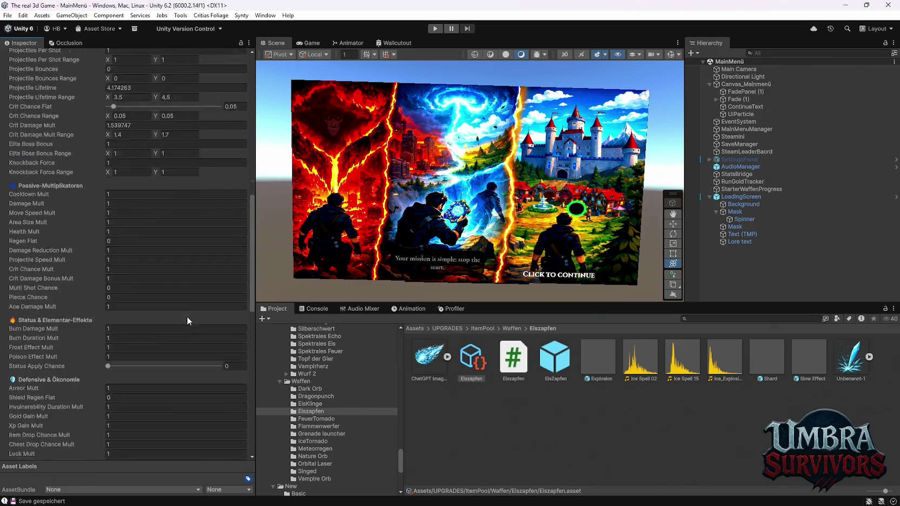
pyautogui.click(131, 281)
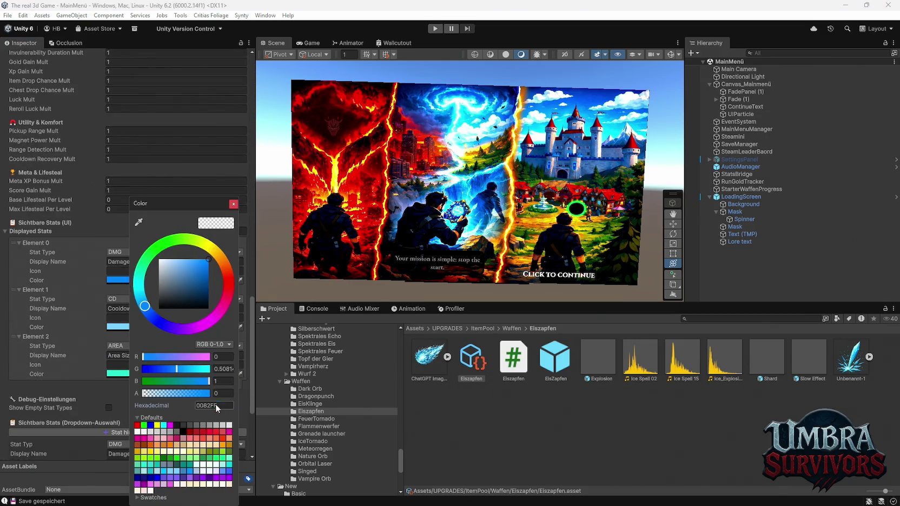
pyautogui.scroll(1, 162, 307)
pyautogui.scroll(20, 163, 306)
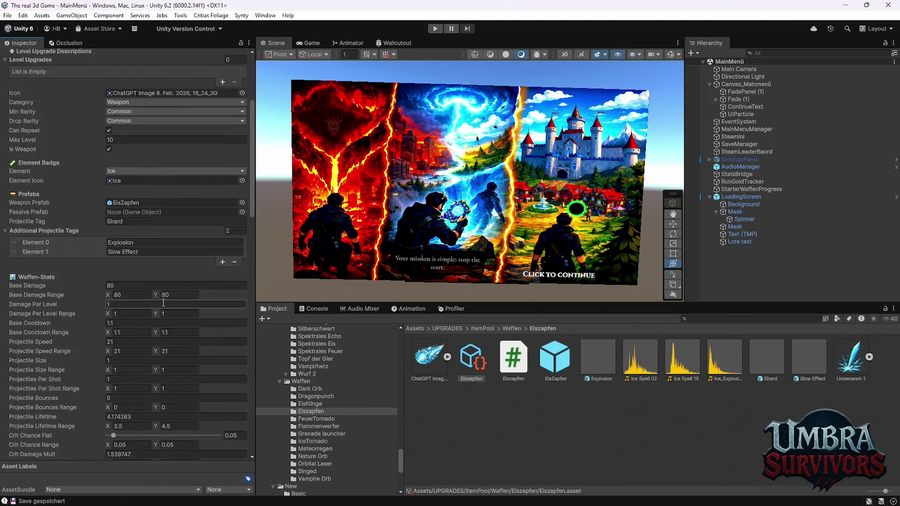
pyautogui.click(107, 138)
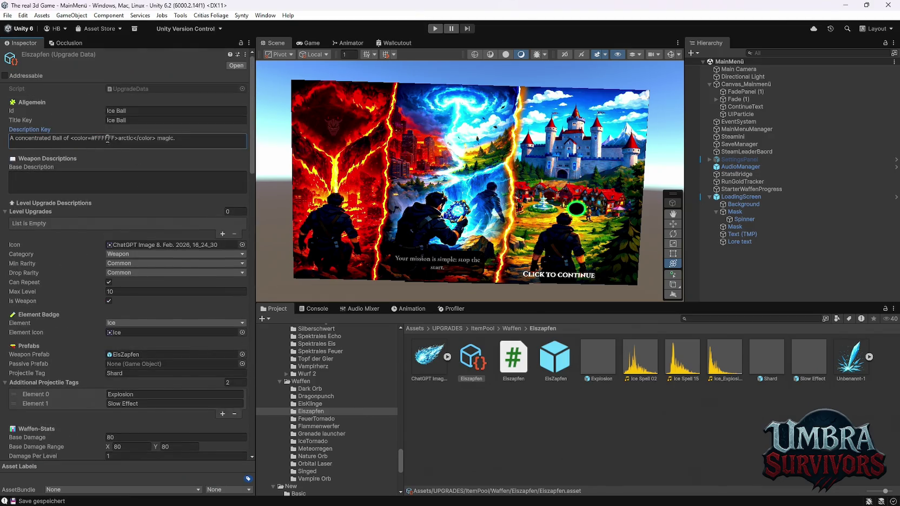
pyautogui.doubleClick(115, 138)
pyautogui.write('0082FF')
pyautogui.click(309, 420)
# Paste the colour-tagged description into the Feuer Tornado upgrade's Description Key.
pyautogui.click(429, 358)
pyautogui.click(124, 139)
pyautogui.hotkey('ctrl', 'a')
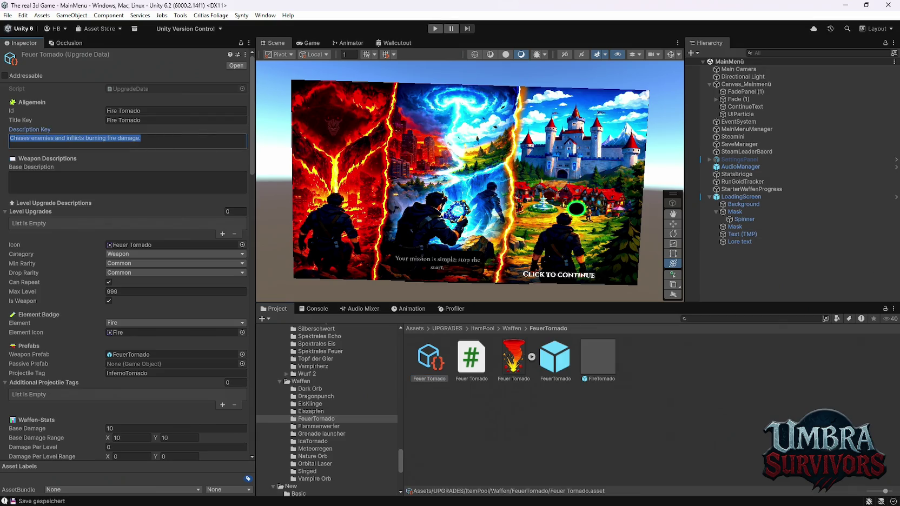
pyautogui.hotkey('alt', 'Tab')
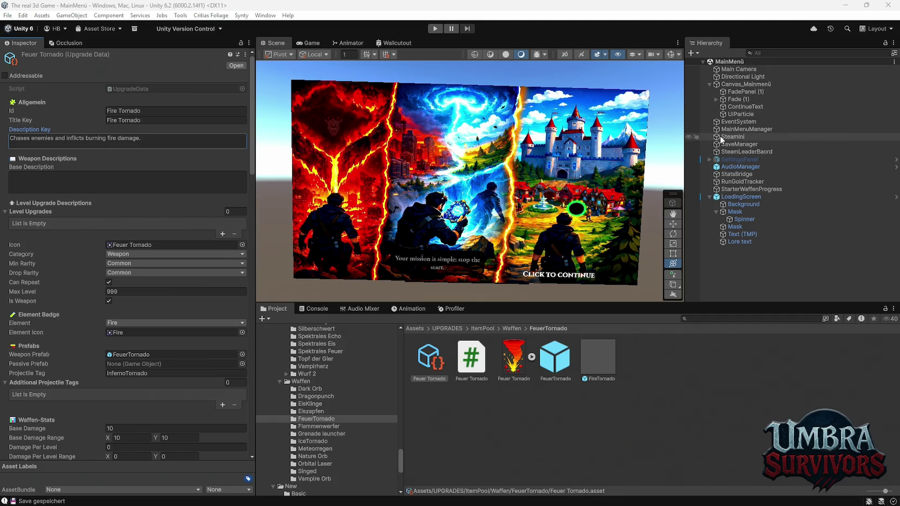
pyautogui.hotkey('ctrl', 'a')
pyautogui.write('Chases enemies and inflicts burning <color=#FFFFFF>fire</color> damage.')
# Compare Fire Tornado's Damage colour with Höllensiegel's Burn Duration colour hex.
pyautogui.scroll(-5, 166, 267)
pyautogui.scroll(-20, 167, 267)
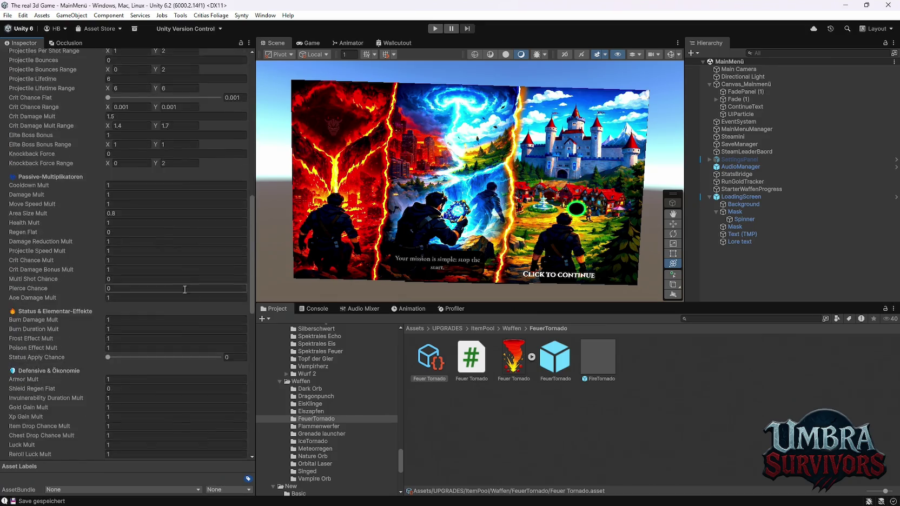
pyautogui.click(112, 221)
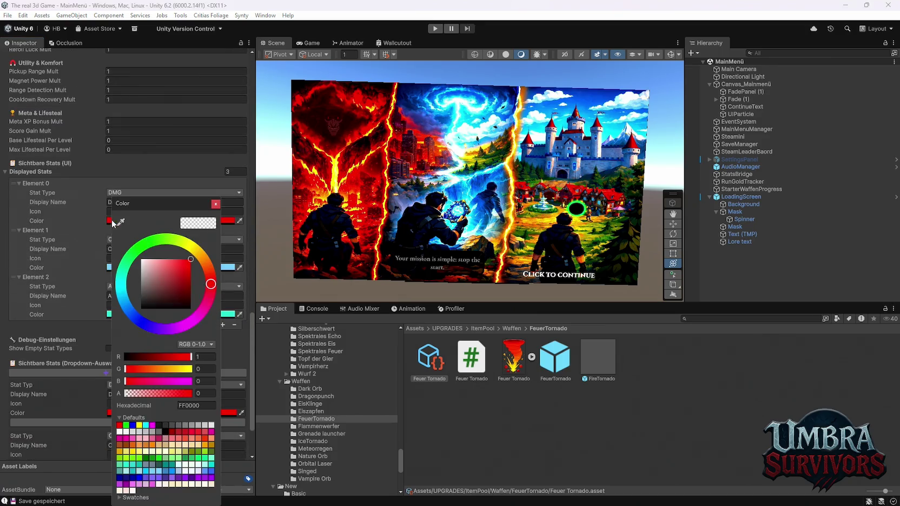
pyautogui.click(215, 204)
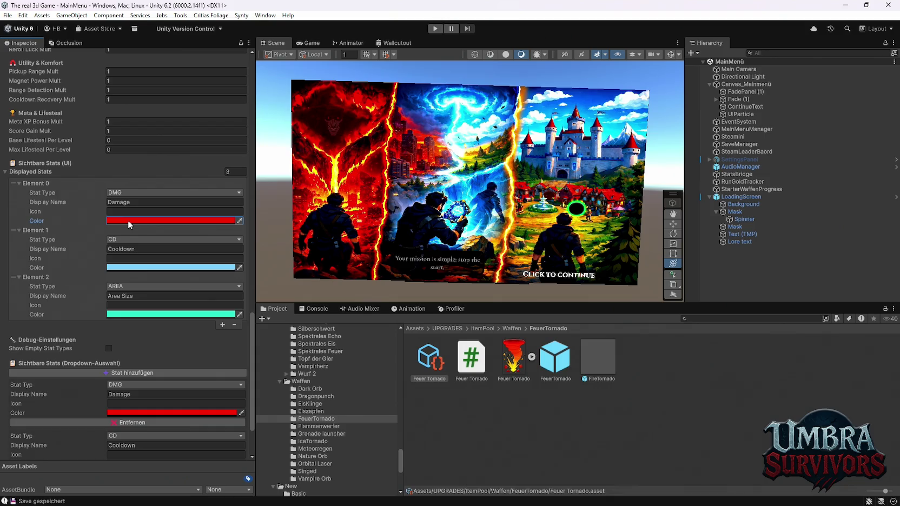
pyautogui.scroll(15, 153, 300)
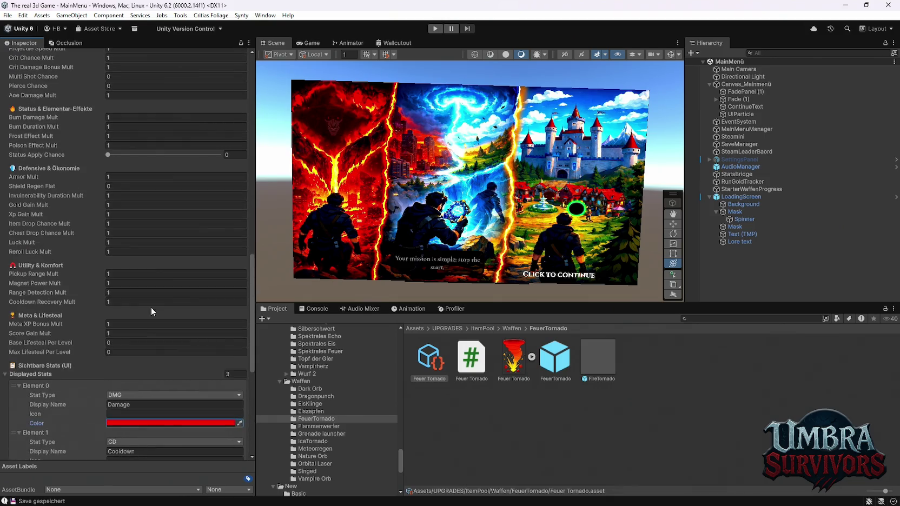
pyautogui.scroll(15, 152, 308)
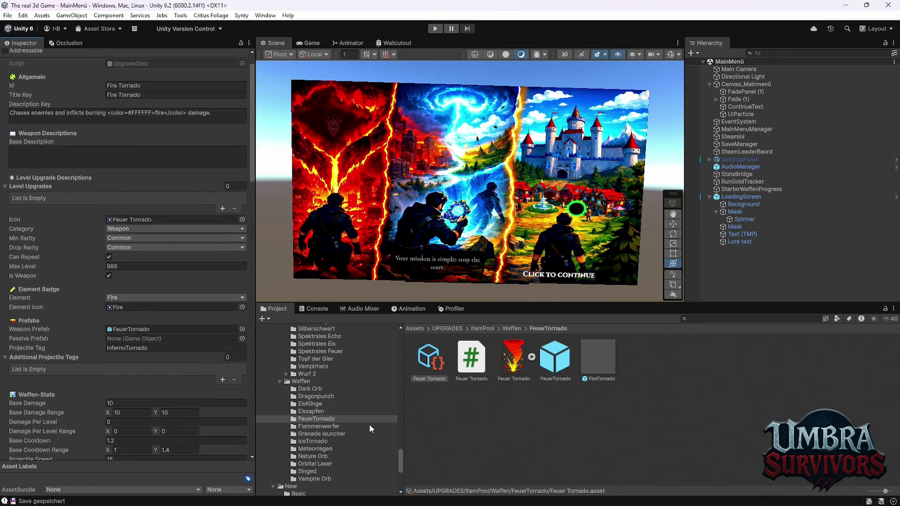
pyautogui.scroll(5, 321, 400)
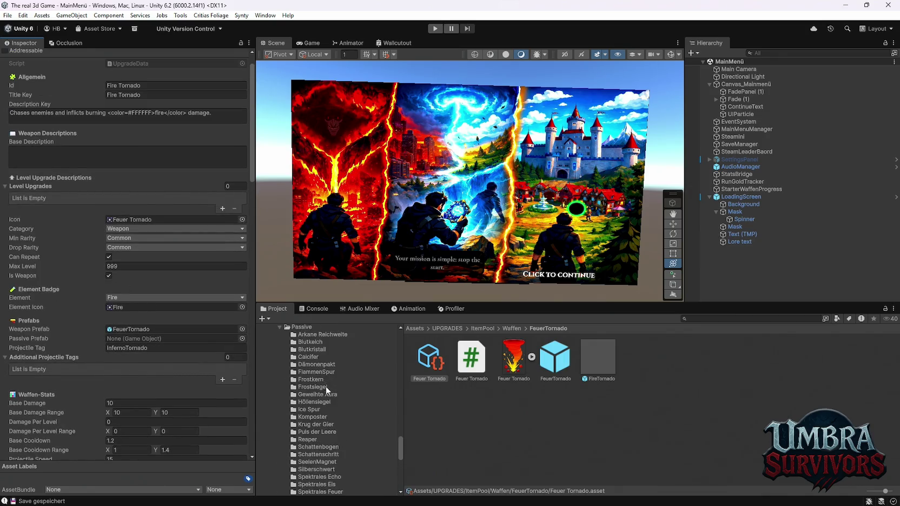
pyautogui.click(318, 402)
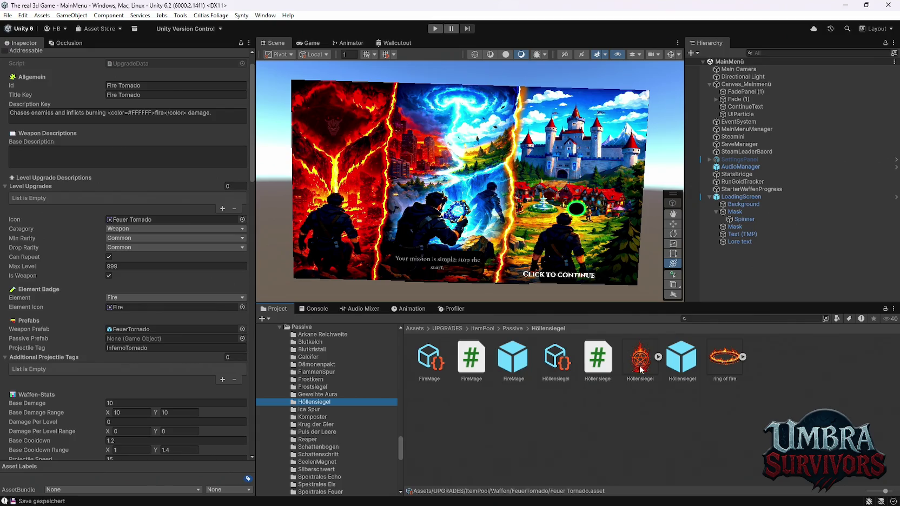
pyautogui.click(556, 360)
pyautogui.scroll(-20, 125, 315)
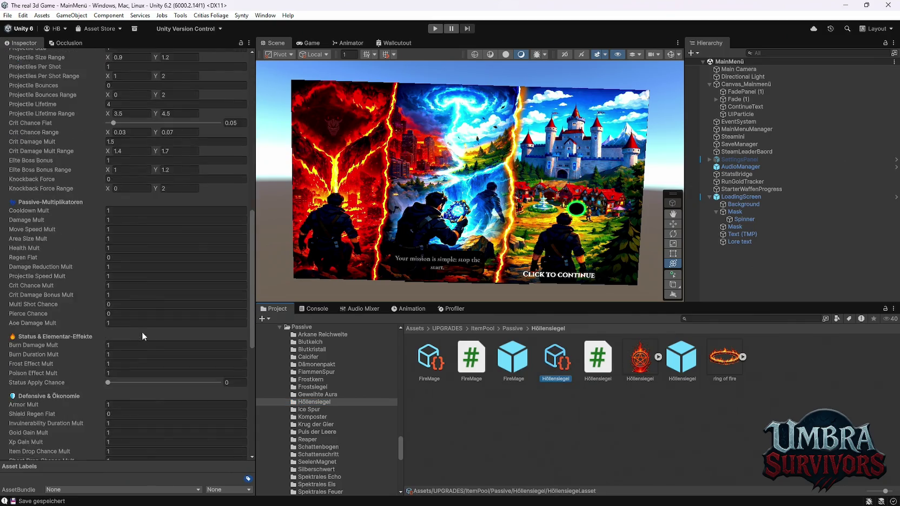
pyautogui.click(140, 341)
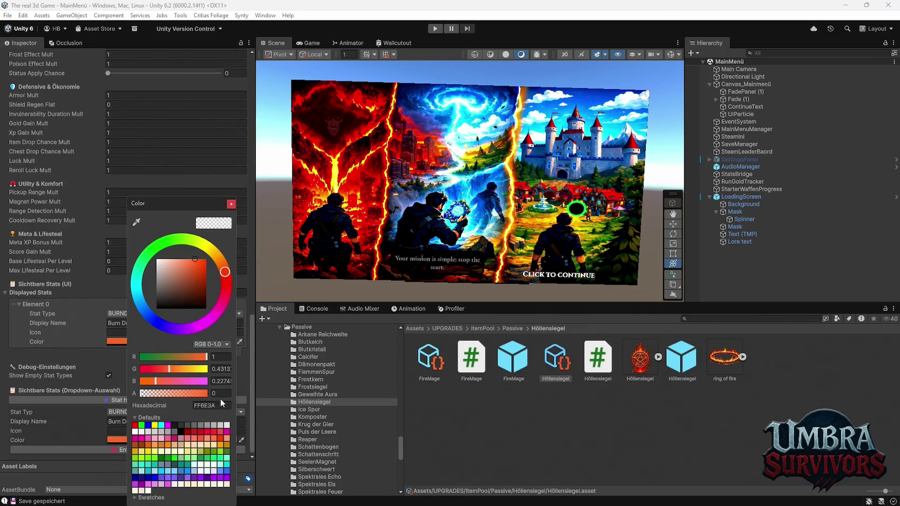
pyautogui.click(265, 359)
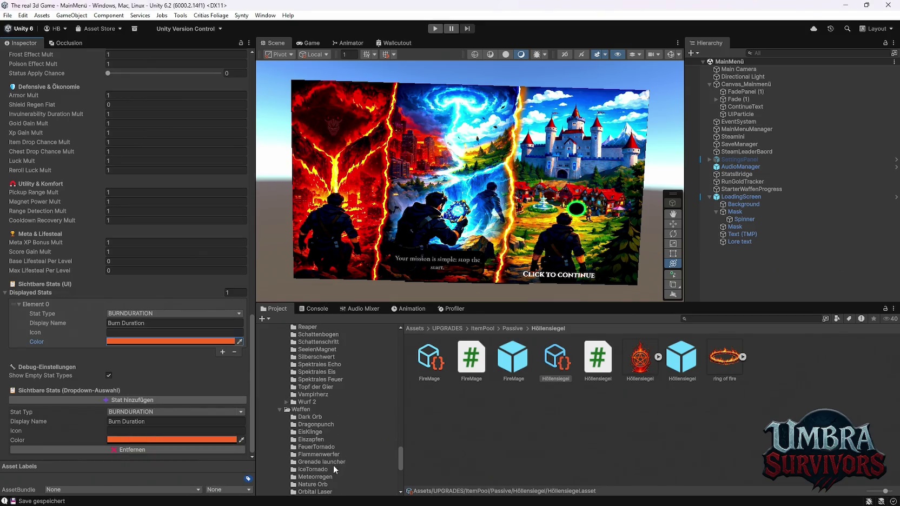
# In Feuer Tornado's description, set the 'fire' tag colour to #FF6E3A.
pyautogui.click(318, 447)
pyautogui.click(429, 358)
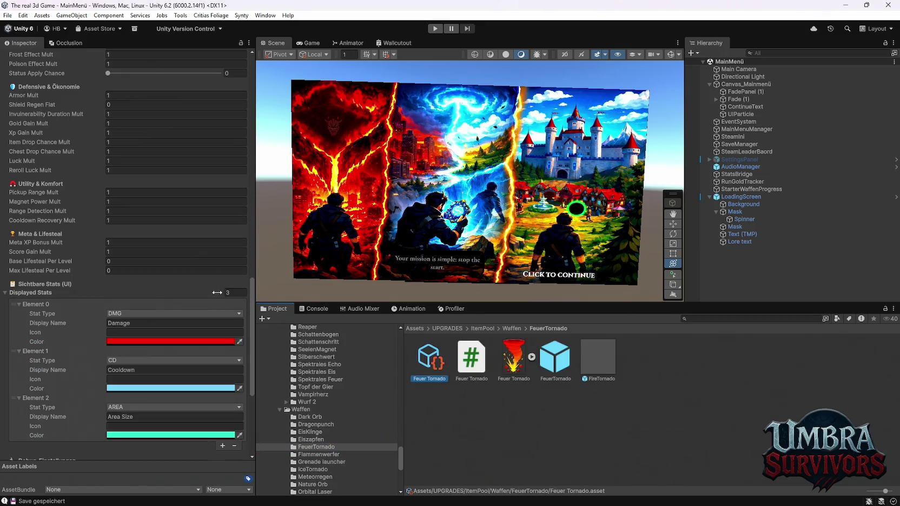
pyautogui.scroll(5, 120, 281)
pyautogui.scroll(10, 120, 281)
pyautogui.click(143, 138)
pyautogui.click(144, 138)
pyautogui.moveTo(153, 138); pyautogui.dragTo(131, 138)
pyautogui.write('FF6E3A')
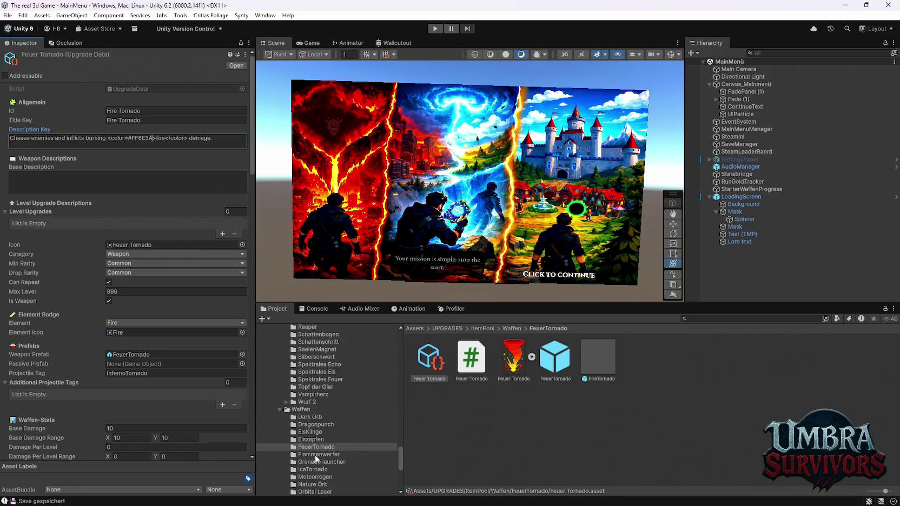
# Open the Flammenwerfer upgrade data and select its description text.
pyautogui.click(315, 454)
pyautogui.click(466, 362)
pyautogui.click(180, 143)
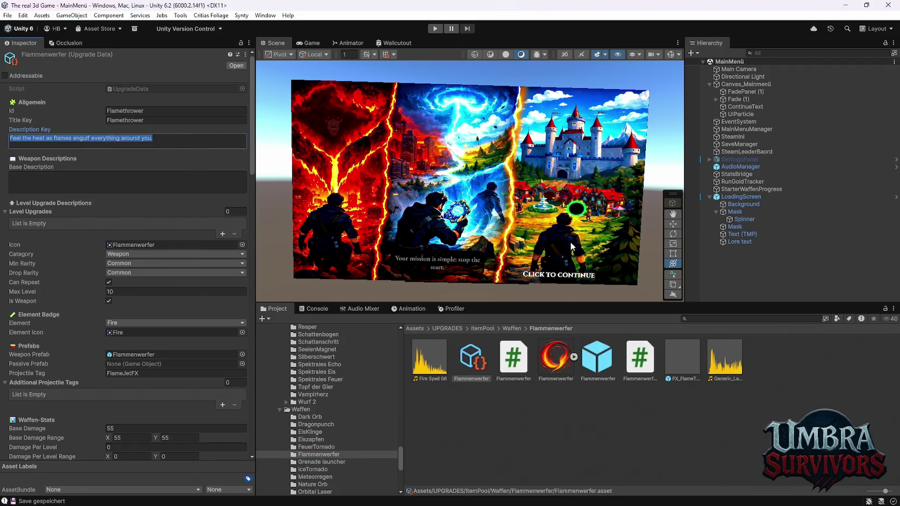
# Replace the Flamethrower Description Key with the pasted text that wraps 'flames' in a colour tag.
pyautogui.click(153, 138)
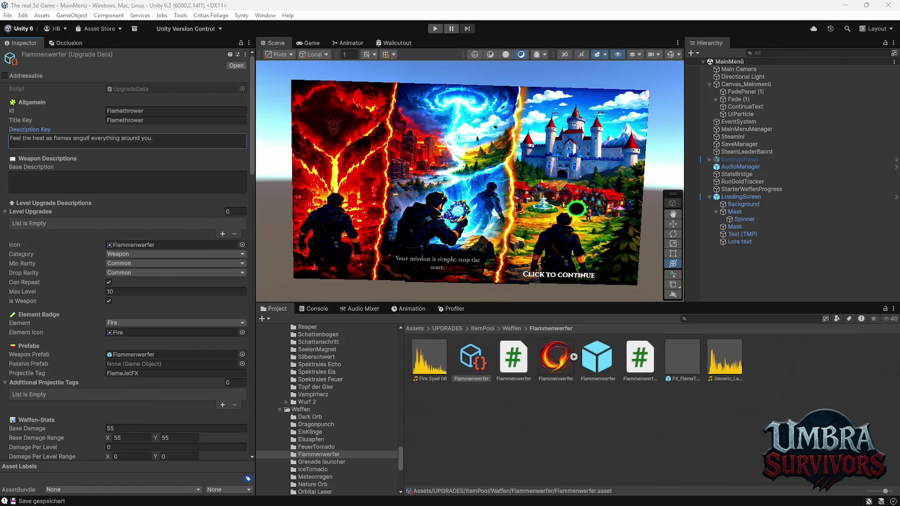
pyautogui.hotkey('ctrl', 'a')
pyautogui.write('Feel the heat as <color=#FFFFFF>flames</color> engulf everything around you.')
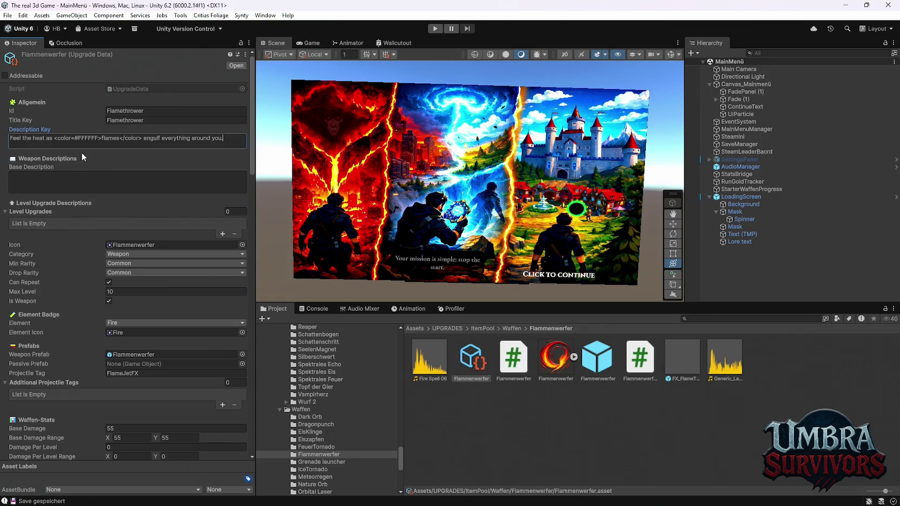
pyautogui.scroll(-20, 156, 211)
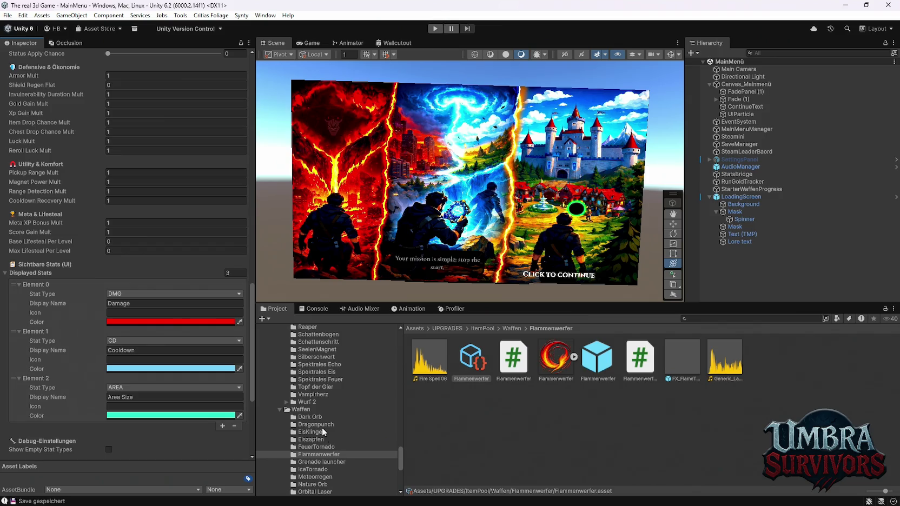
pyautogui.scroll(5, 324, 415)
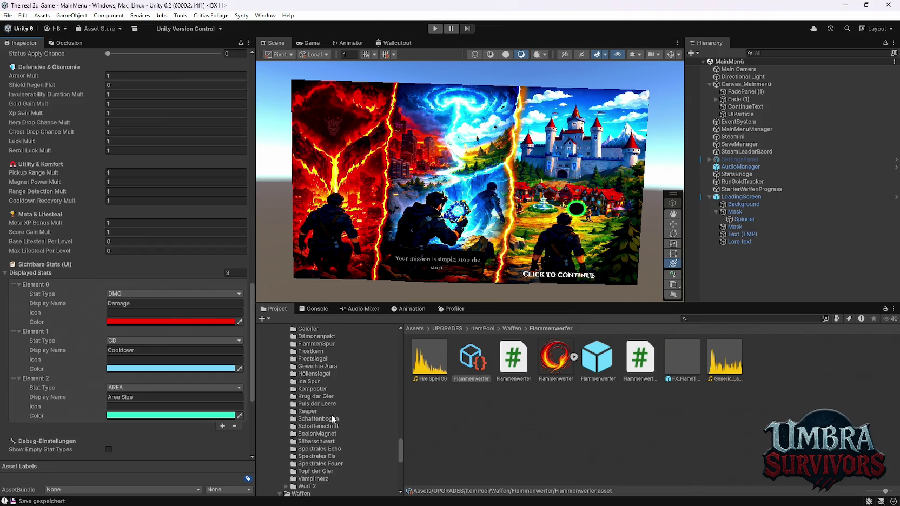
# Look up the Burn Duration colour's hex code on the Höllensiegel upgrade data.
pyautogui.click(315, 374)
pyautogui.click(556, 359)
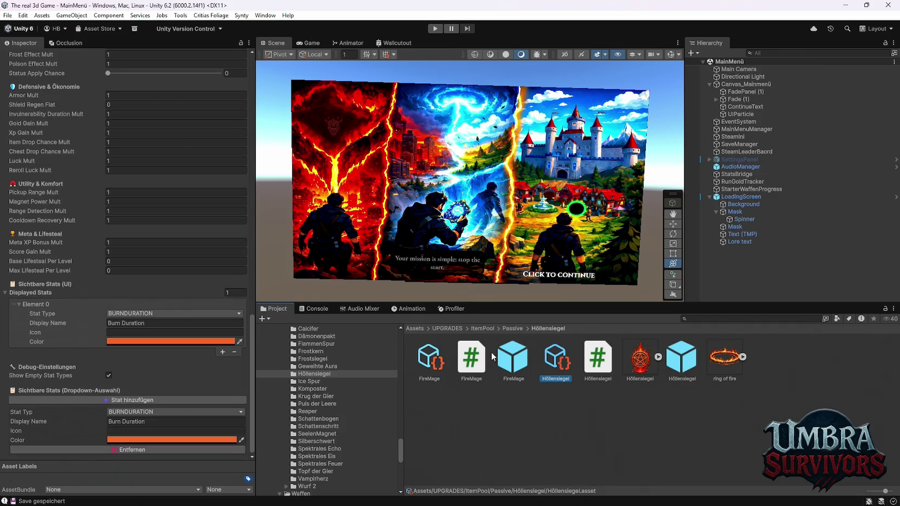
pyautogui.click(152, 341)
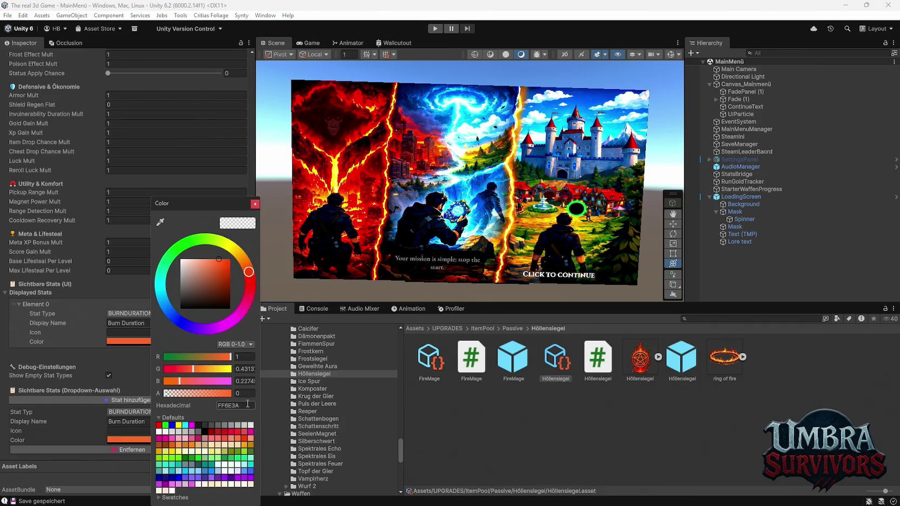
pyautogui.click(255, 204)
pyautogui.scroll(-3, 323, 435)
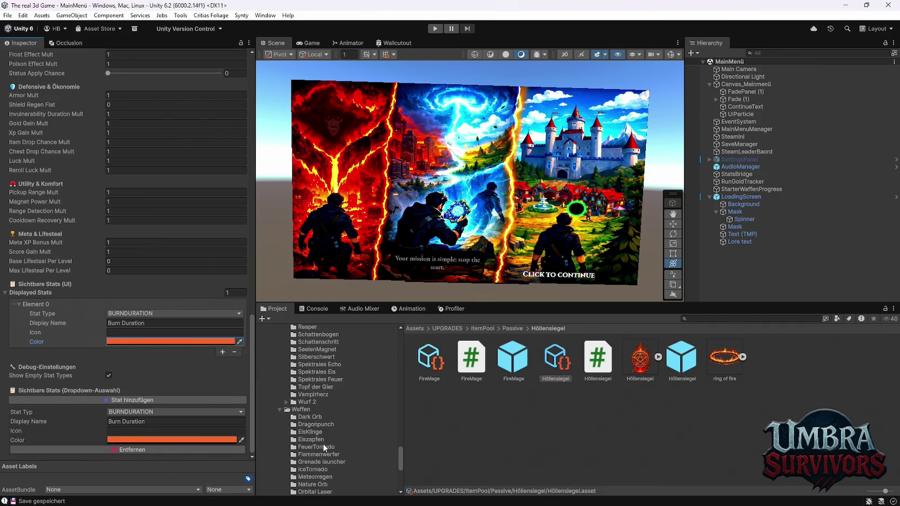
pyautogui.scroll(-2, 323, 444)
# Back on the Flammenwerfer data, set the 'flames' colour tag's hex to FF6E3A.
pyautogui.click(318, 398)
pyautogui.click(469, 361)
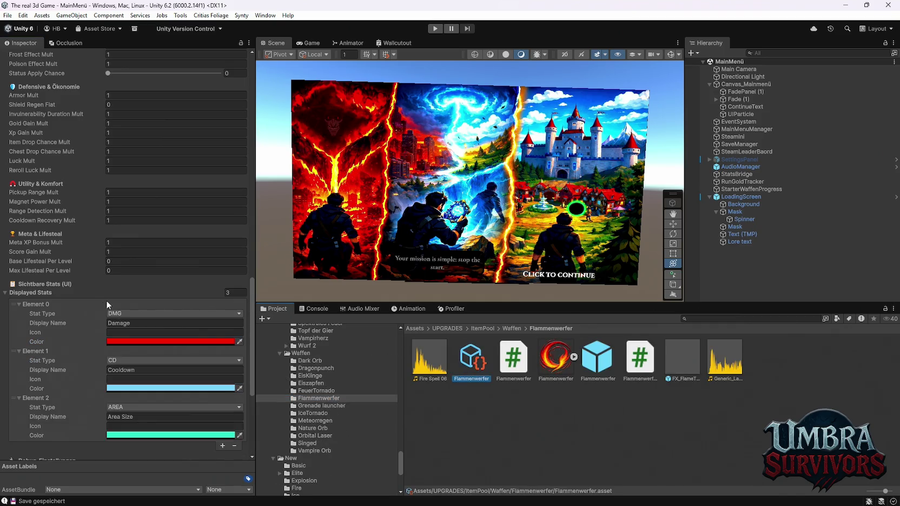
pyautogui.scroll(5, 151, 333)
pyautogui.scroll(10, 158, 319)
pyautogui.click(98, 138)
pyautogui.click(98, 138)
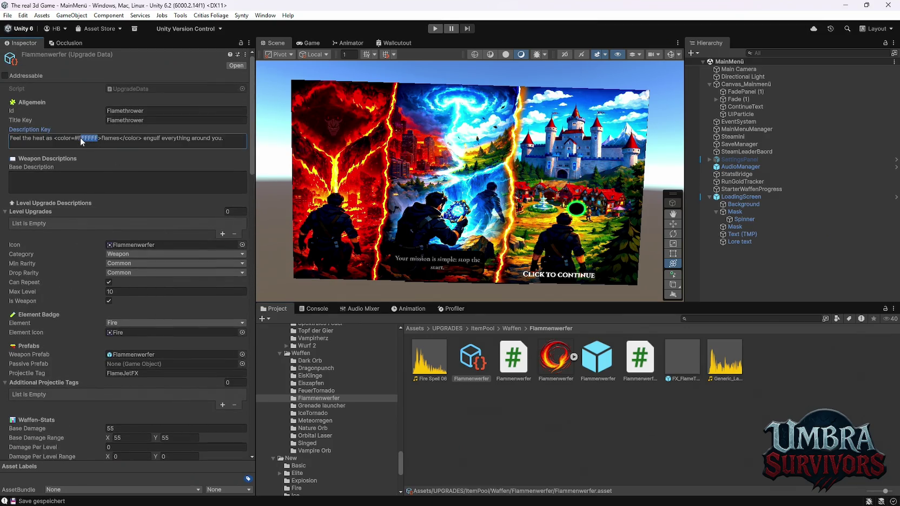
pyautogui.write('FF6E3A')
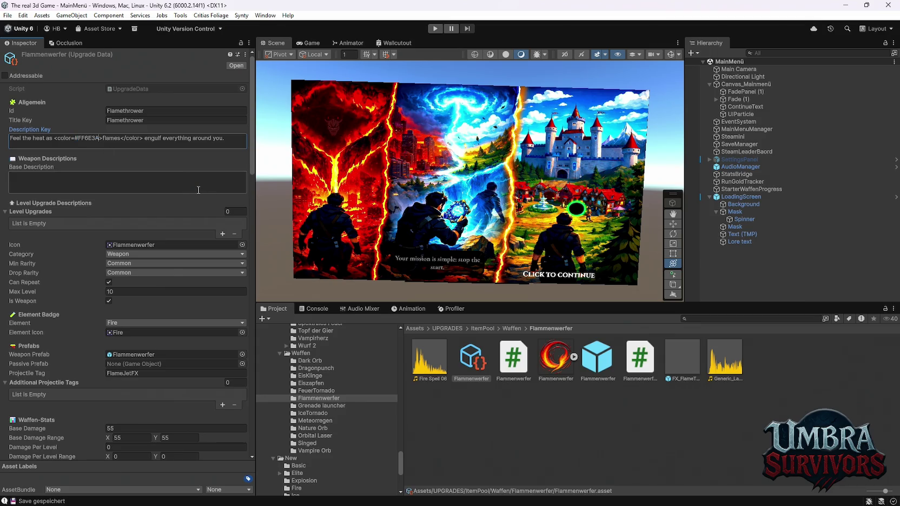
# Open the Grenade Launcher upgrade data and wrap 'explosive' in a colour tag in Description Key.
pyautogui.click(322, 405)
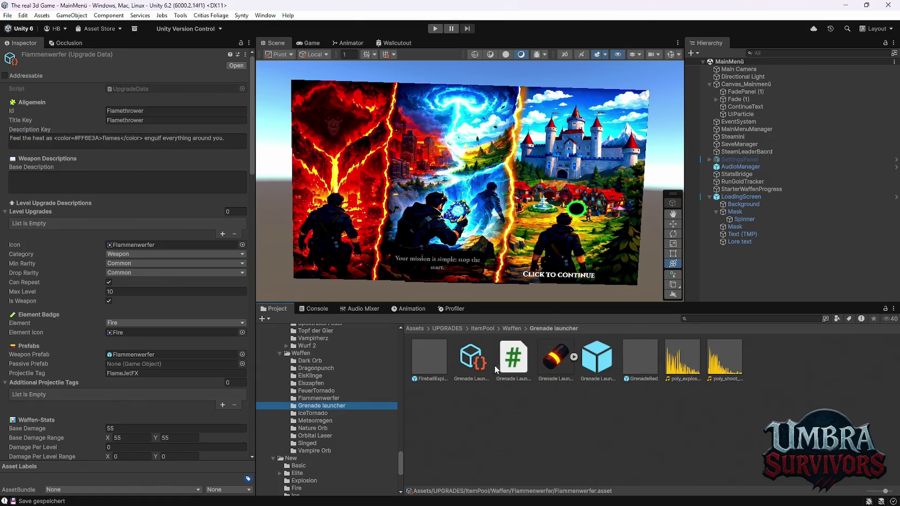
pyautogui.click(472, 358)
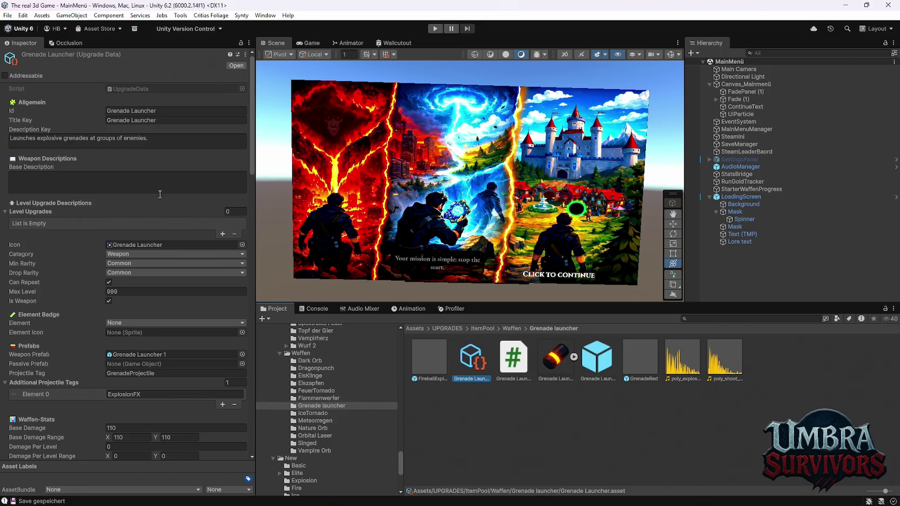
pyautogui.click(158, 138)
pyautogui.click(158, 138)
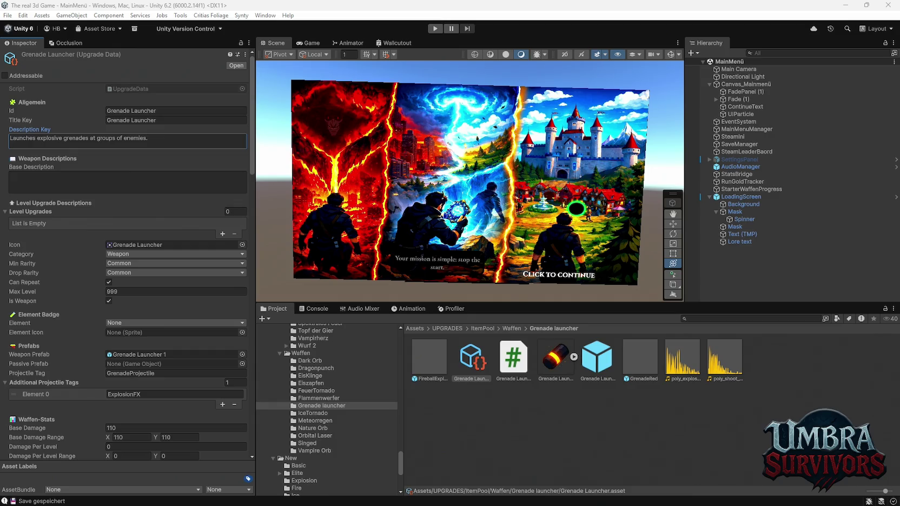
# Read the Damage stat's exact colour code, FF0000.
pyautogui.scroll(-2, 336, 346)
pyautogui.scroll(-15, 121, 326)
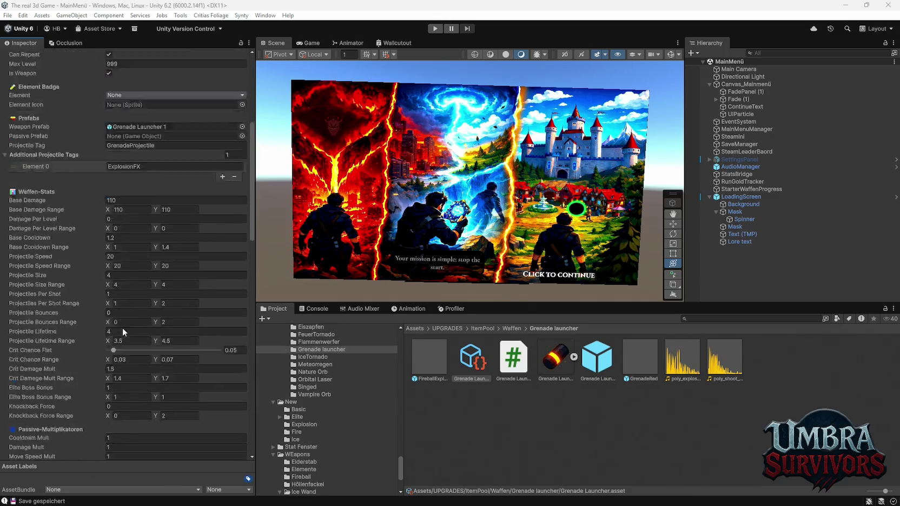
pyautogui.scroll(-1, 126, 334)
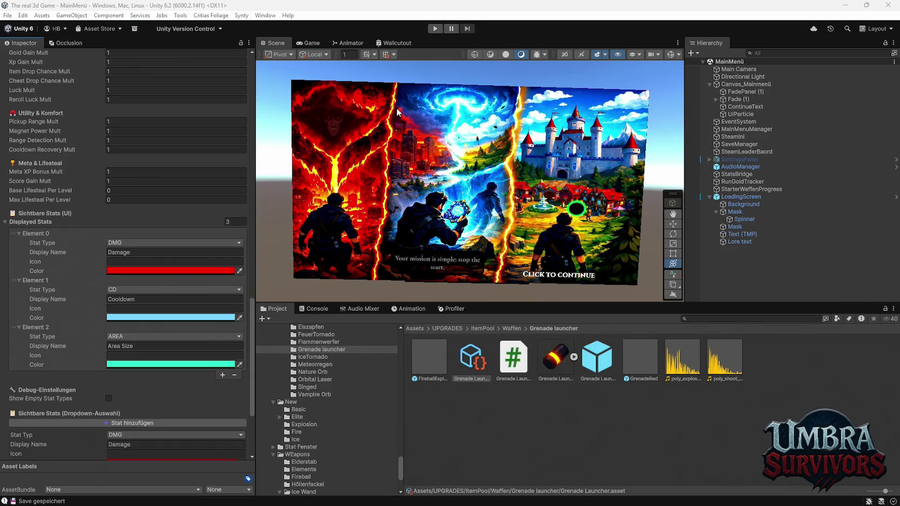
pyautogui.scroll(20, 172, 257)
pyautogui.scroll(4, 172, 256)
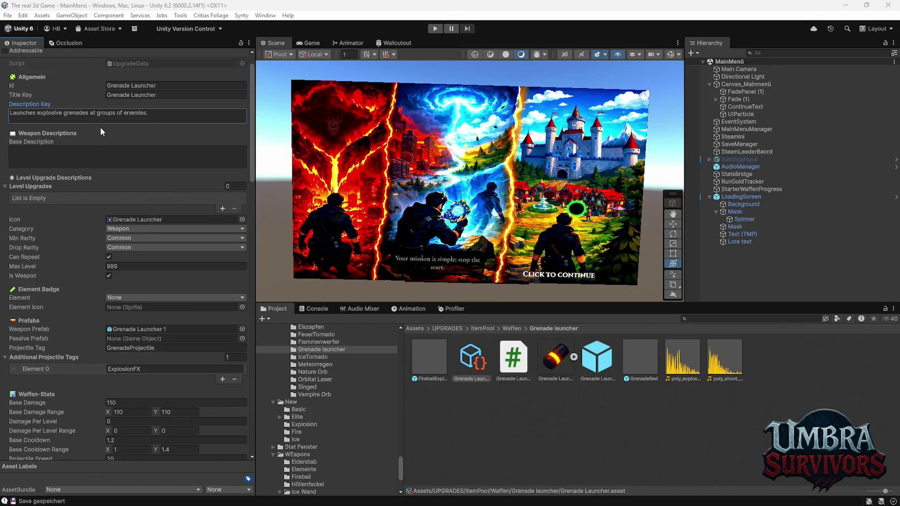
pyautogui.scroll(-14, 190, 241)
pyautogui.scroll(-15, 188, 296)
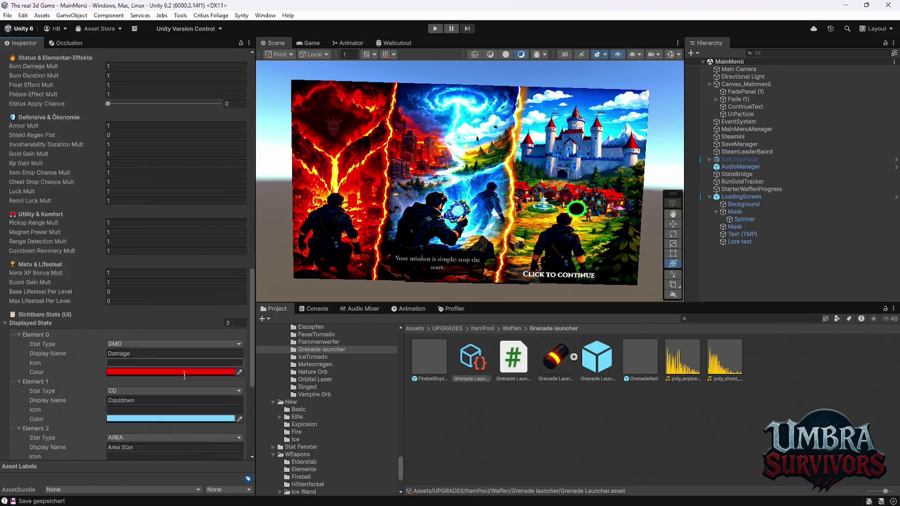
pyautogui.click(117, 347)
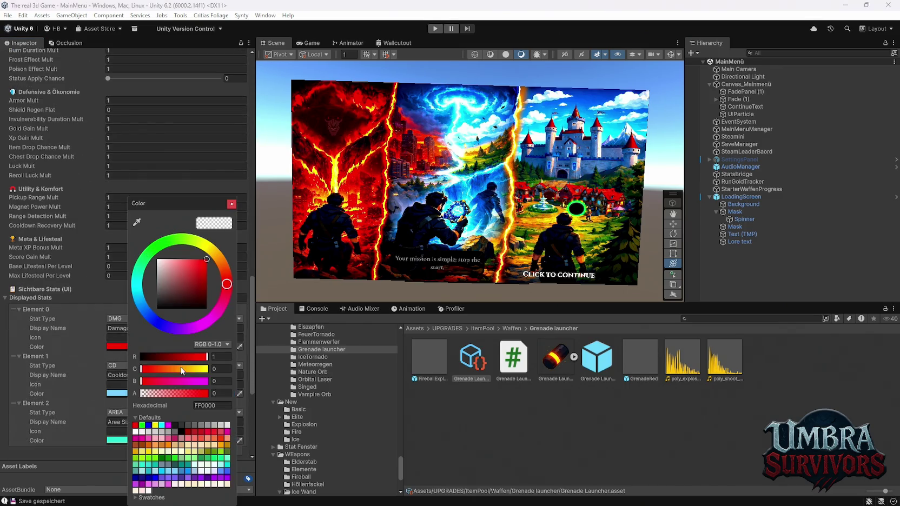
pyautogui.click(241, 239)
# Replace FFFFFF in the 'explosive' tag with FF0000, then show the IceTornado folder.
pyautogui.scroll(20, 167, 327)
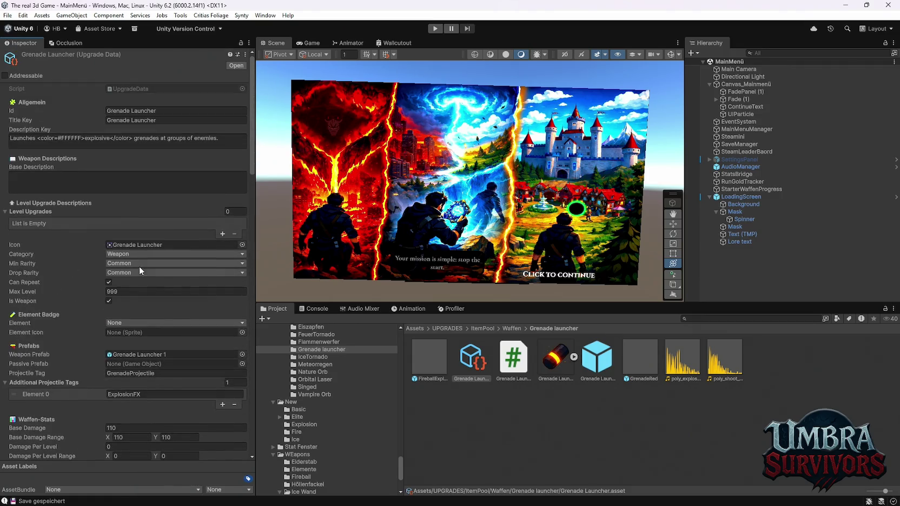
pyautogui.moveTo(83, 138); pyautogui.dragTo(62, 137)
pyautogui.write('FF0000')
pyautogui.click(313, 357)
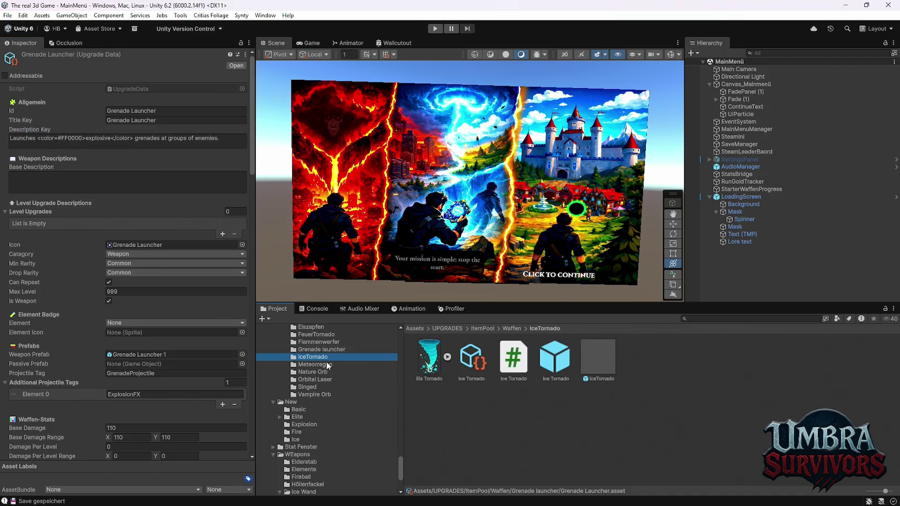
# Replace the Ice Tornado Description Key with text wrapping 'Frost' in a colour tag.
pyautogui.click(471, 359)
pyautogui.click(171, 148)
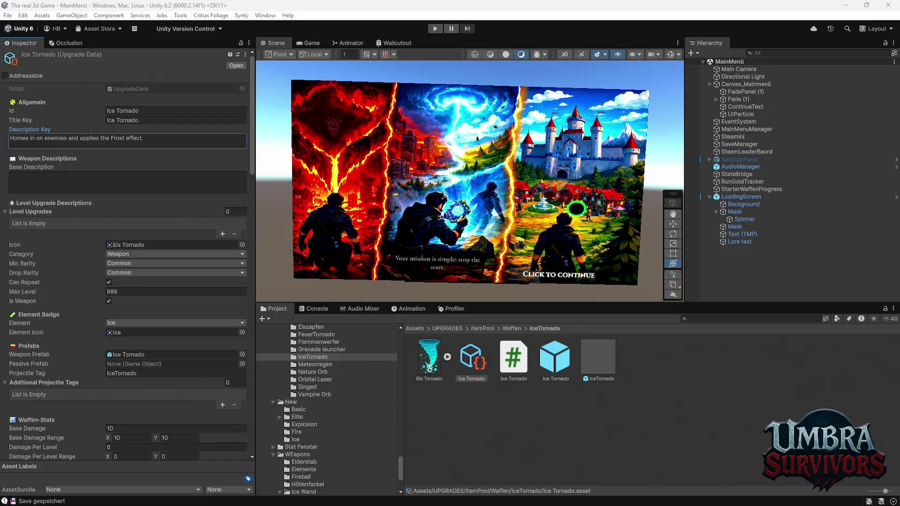
pyautogui.hotkey('ctrl', 'a')
pyautogui.write('Homes in on enemies and applies the <color=#FFFFFF>Frost</color> effect.')
pyautogui.scroll(-15, 173, 300)
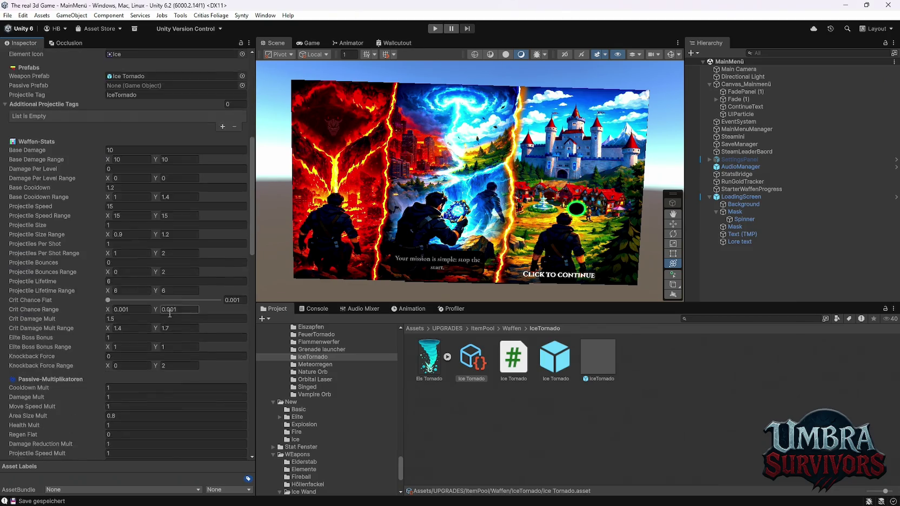
# Set the Frost tag colour to the first stat's 00CEFF, then show the Meteorregen folder.
pyautogui.click(125, 272)
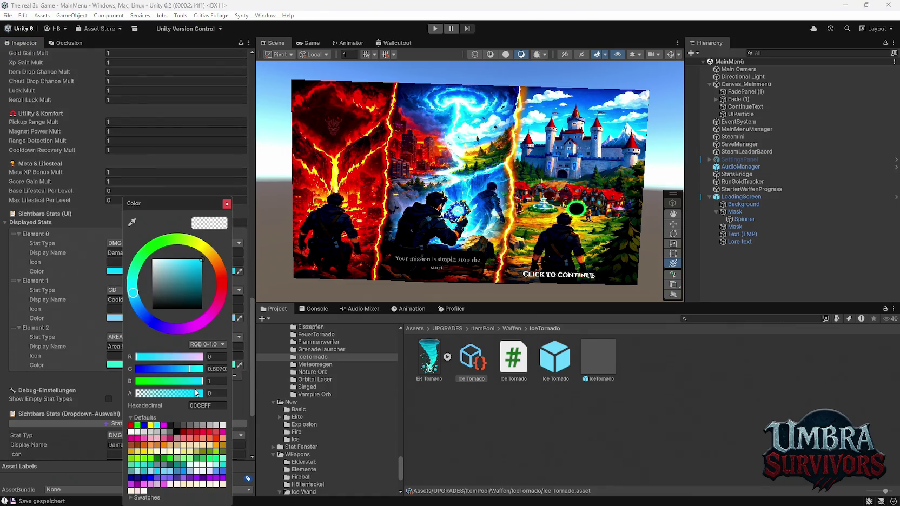
pyautogui.click(227, 203)
pyautogui.scroll(15, 218, 253)
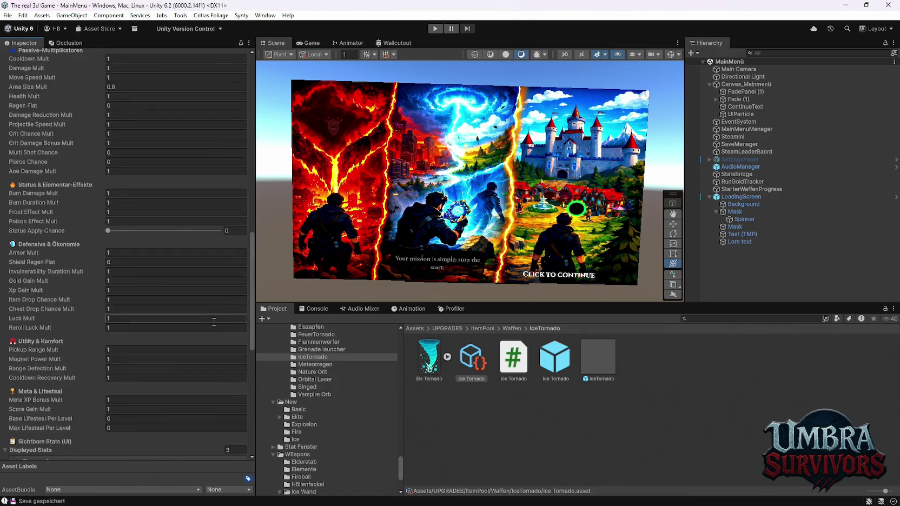
pyautogui.click(156, 138)
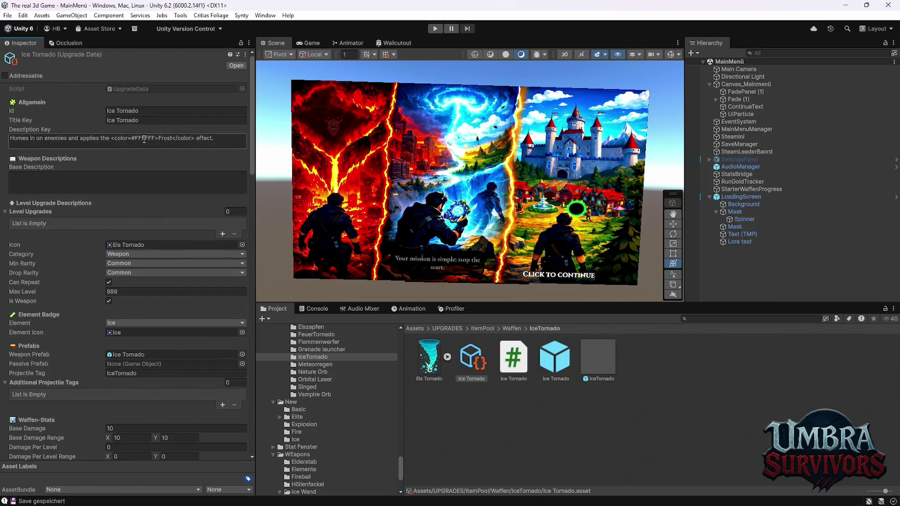
pyautogui.write('00CEFF')
pyautogui.click(316, 358)
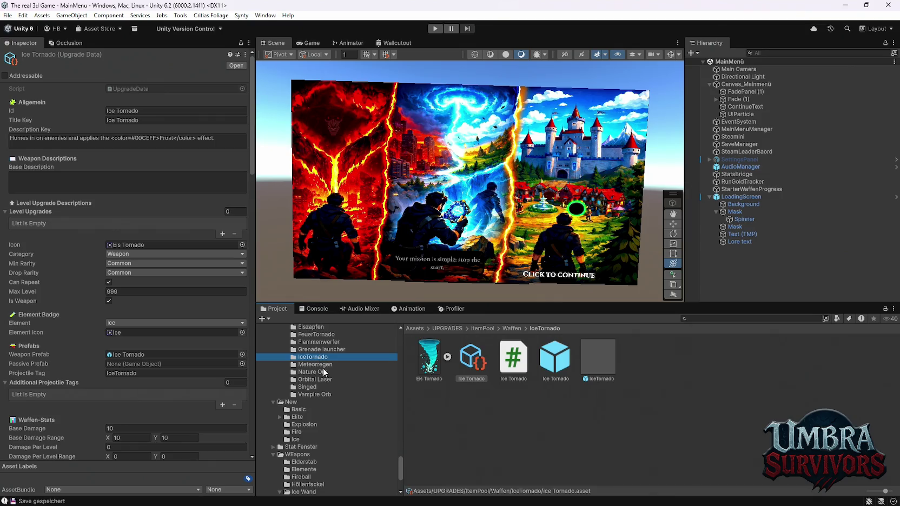
pyautogui.click(311, 364)
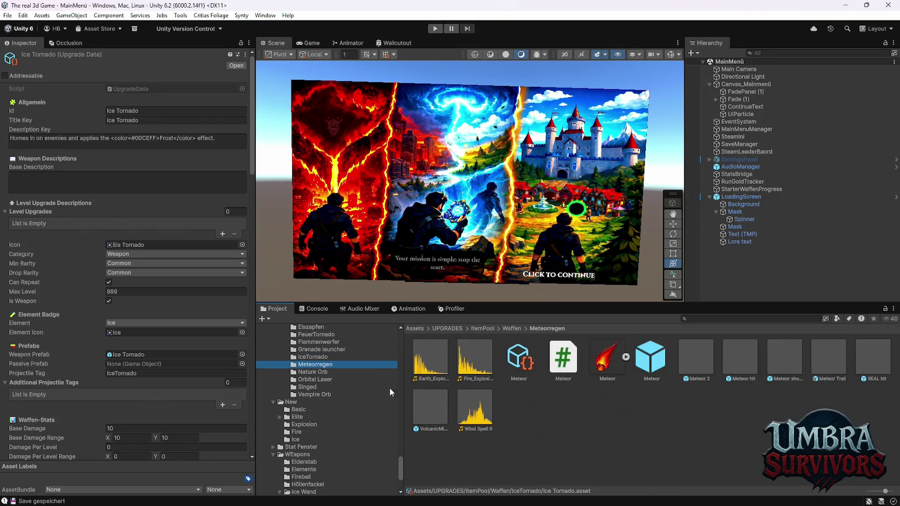
# Set the Meteor Description Key to 'May the world <color=#FFFFFF>Explode</color>'.
pyautogui.click(520, 370)
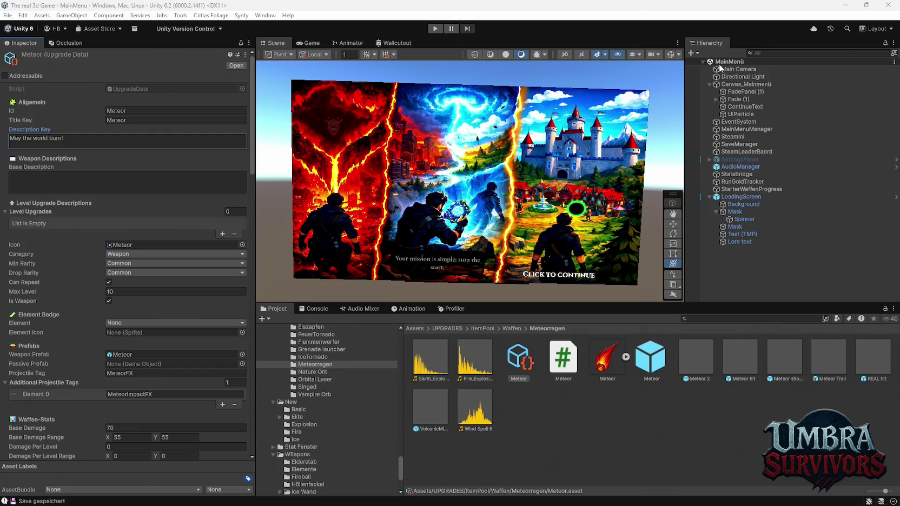
pyautogui.hotkey('ctrl', 'a')
pyautogui.write('May the world <color=#FFFFFF>Explode</color>')
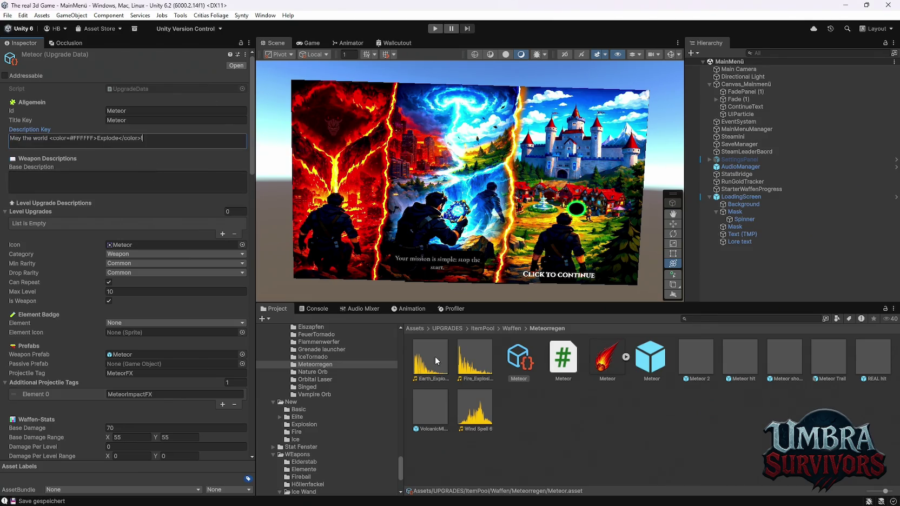
pyautogui.scroll(-8, 149, 336)
pyautogui.scroll(-10, 134, 367)
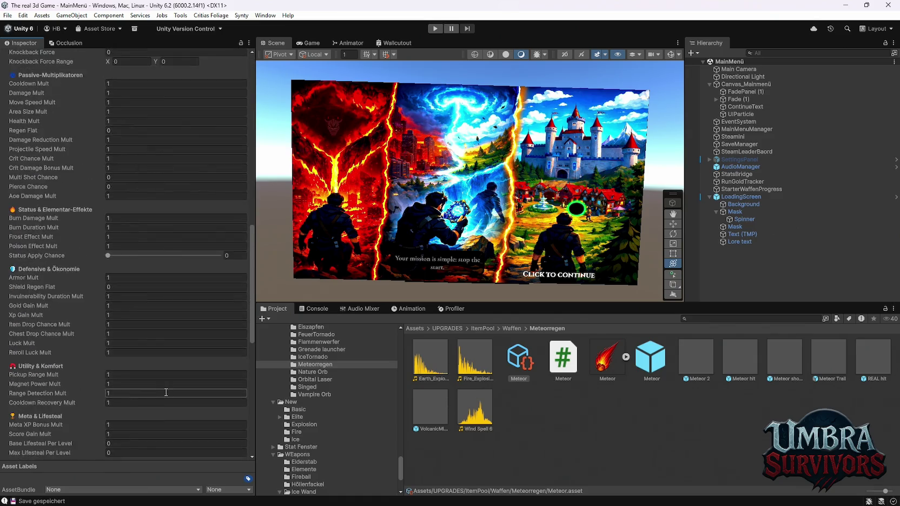
# Check the colour code of Meteor's red Damage stat.
pyautogui.click(115, 322)
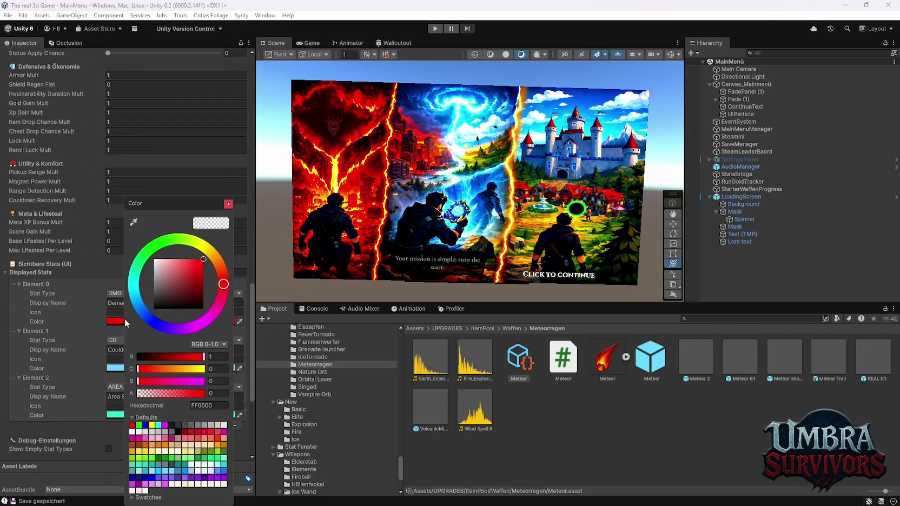
pyautogui.click(229, 203)
pyautogui.scroll(10, 185, 281)
pyautogui.scroll(5, 185, 281)
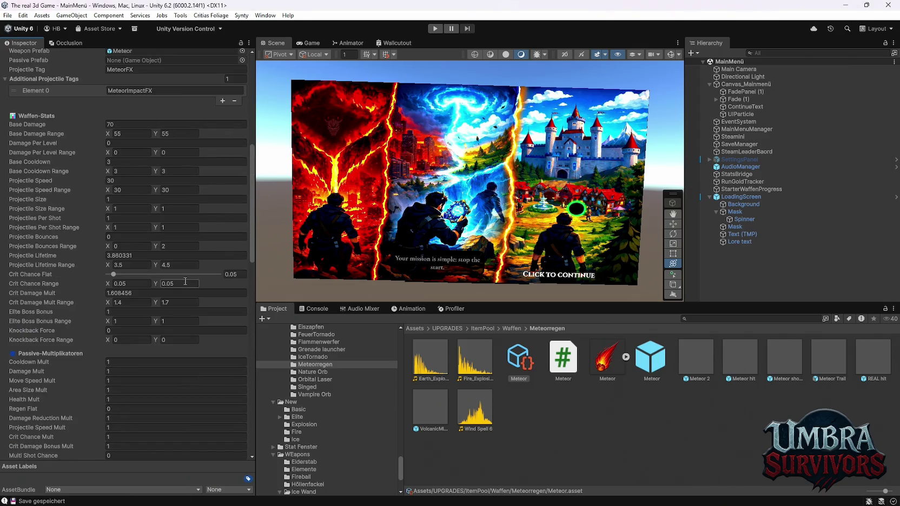
pyautogui.scroll(10, 185, 281)
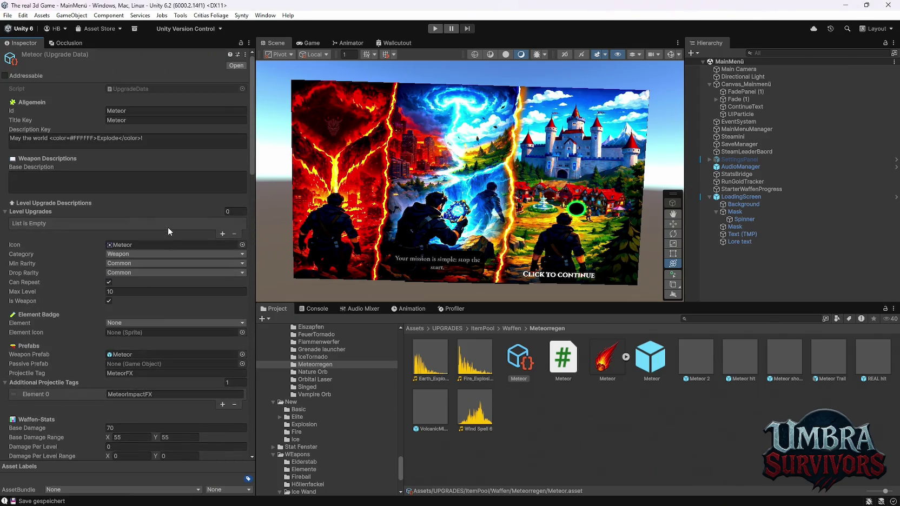
# Edit the Explode colour tag in the Meteor description so it reads #FF0000.
pyautogui.click(121, 138)
pyautogui.click(120, 138)
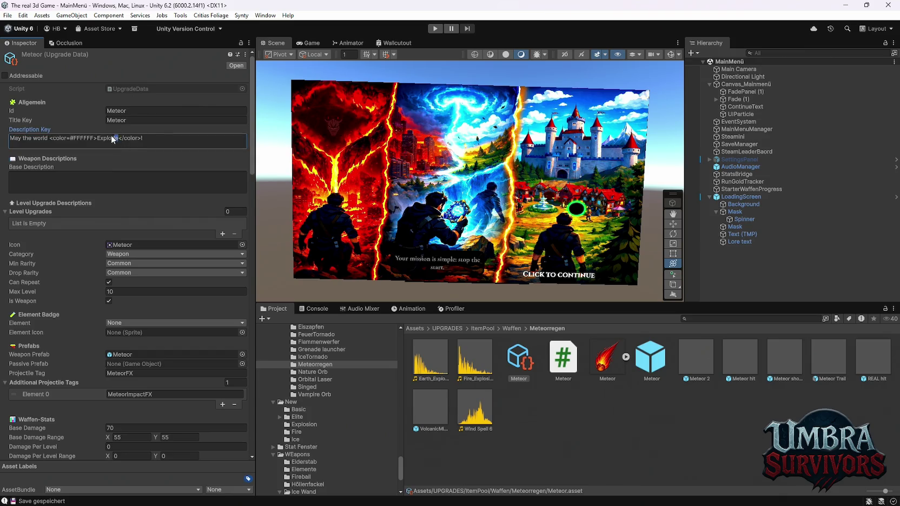
pyautogui.click(97, 137)
pyautogui.click(95, 138)
pyautogui.scroll(-5, 146, 243)
pyautogui.scroll(-10, 148, 262)
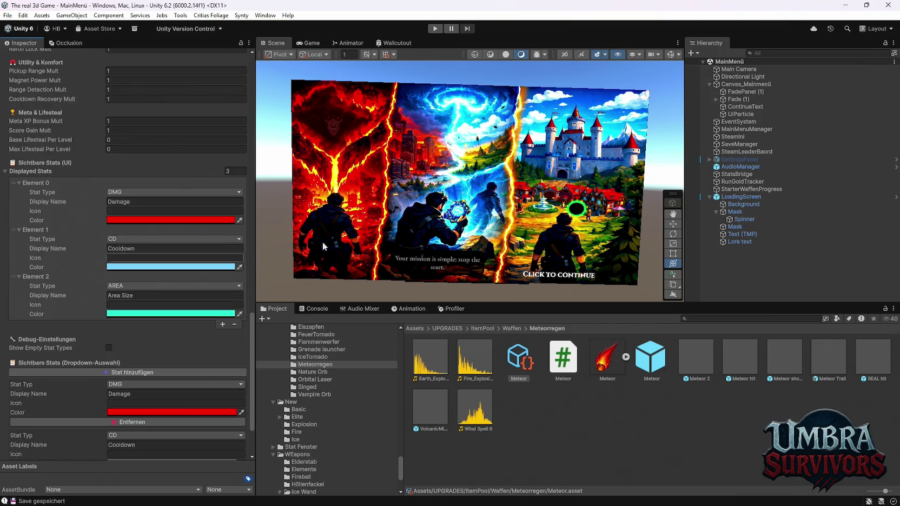
# Open the Giftspur (Poison Trail) data from the Singed folder and select its Description Key text.
pyautogui.click(316, 372)
pyautogui.click(304, 379)
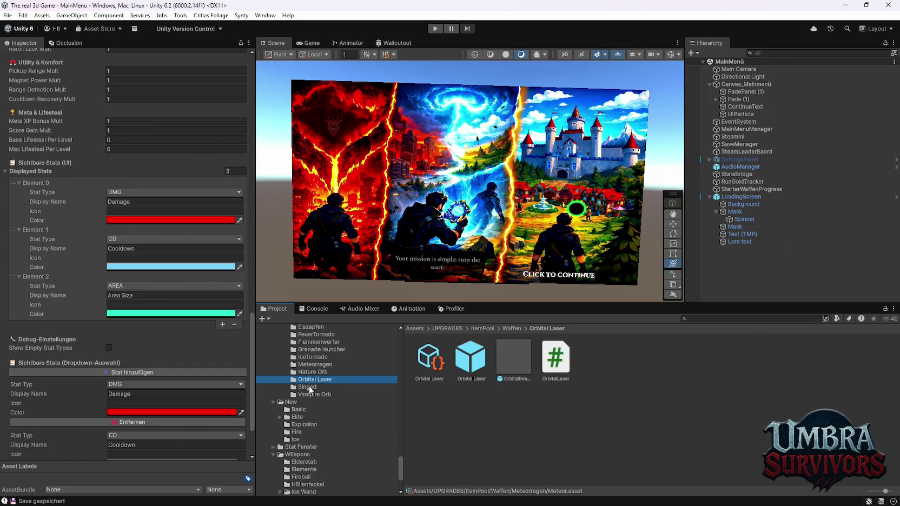
pyautogui.click(306, 387)
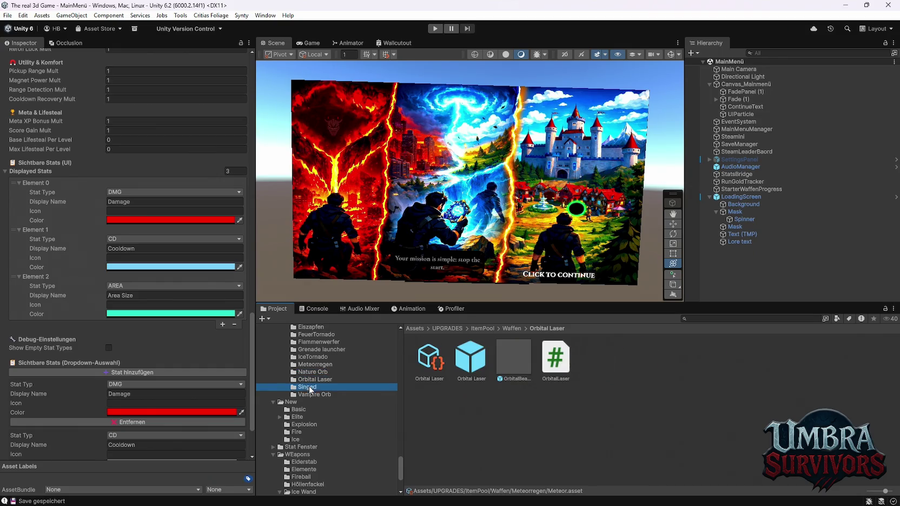
pyautogui.click(557, 360)
pyautogui.scroll(5, 156, 243)
pyautogui.scroll(15, 155, 244)
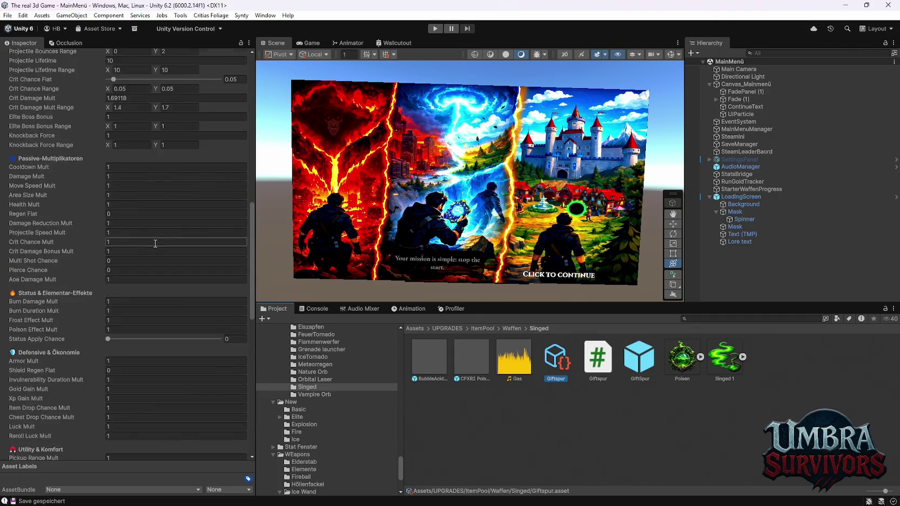
pyautogui.click(191, 148)
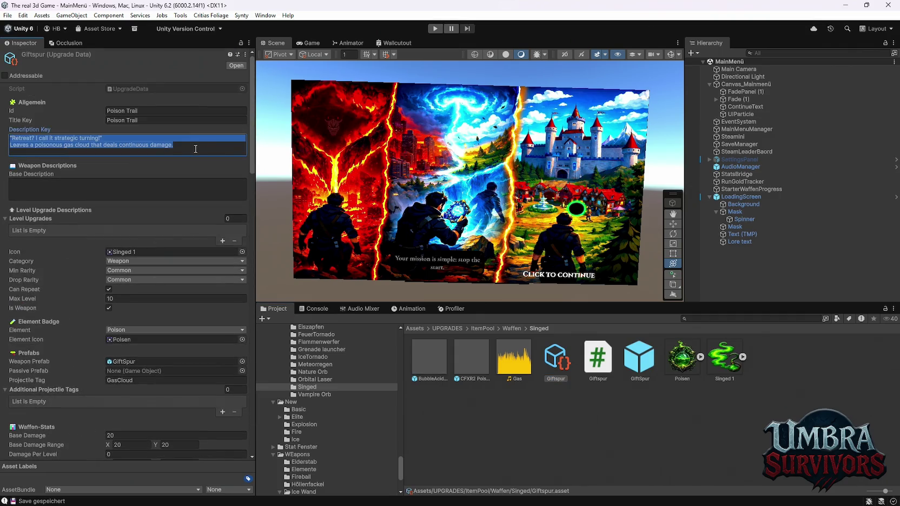
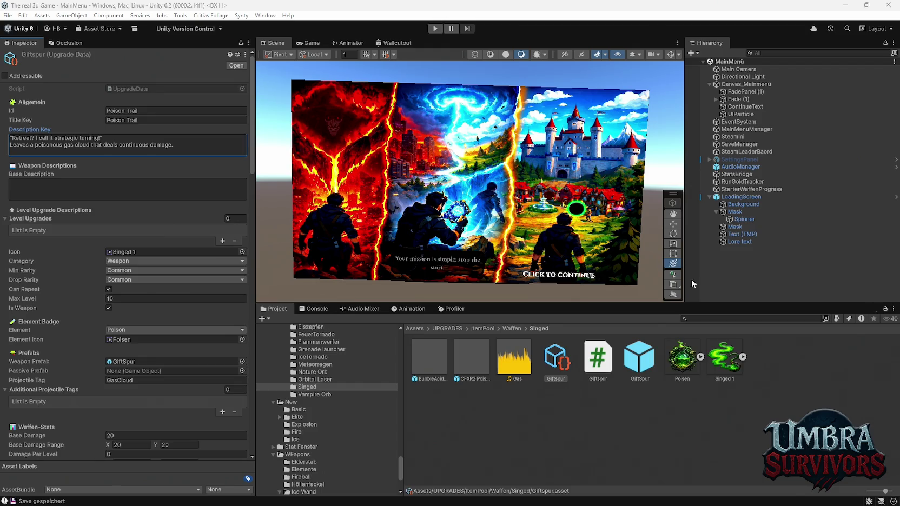
# Replace the Description Key text with 'Mix, mix, swirl, mix. How about a drink?'.
pyautogui.hotkey('ctrl', 'a')
pyautogui.hotkey('ctrl', 'c')
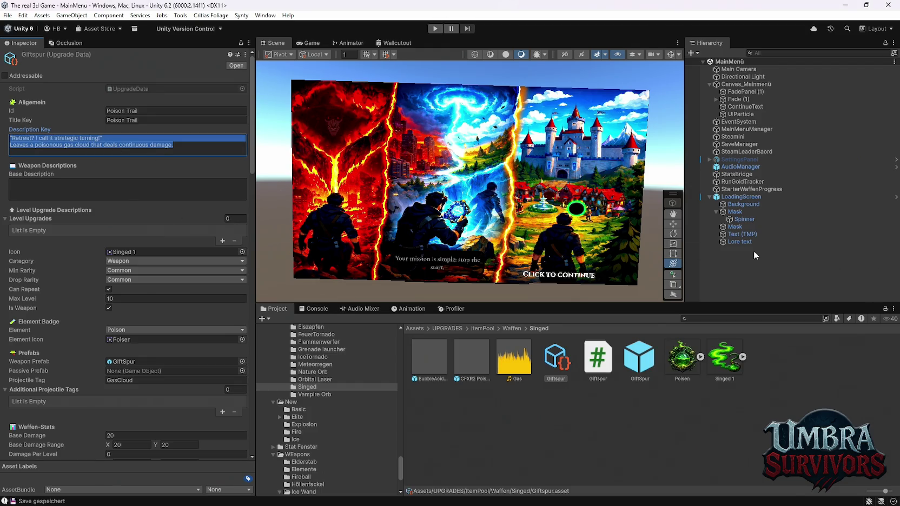
pyautogui.write('Mix, mix, swirl, mix,')
pyautogui.press('BackSpace')
pyautogui.write('.')
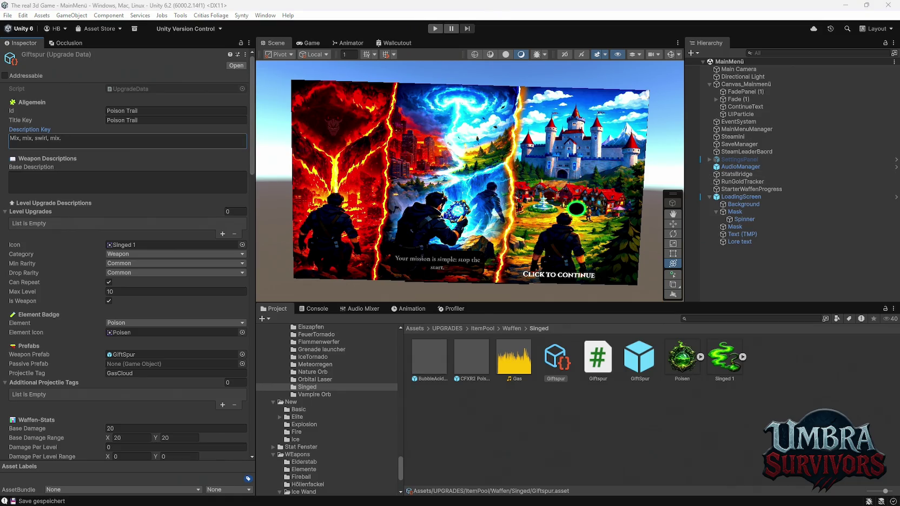
pyautogui.click(83, 137)
pyautogui.write('How about a drink?')
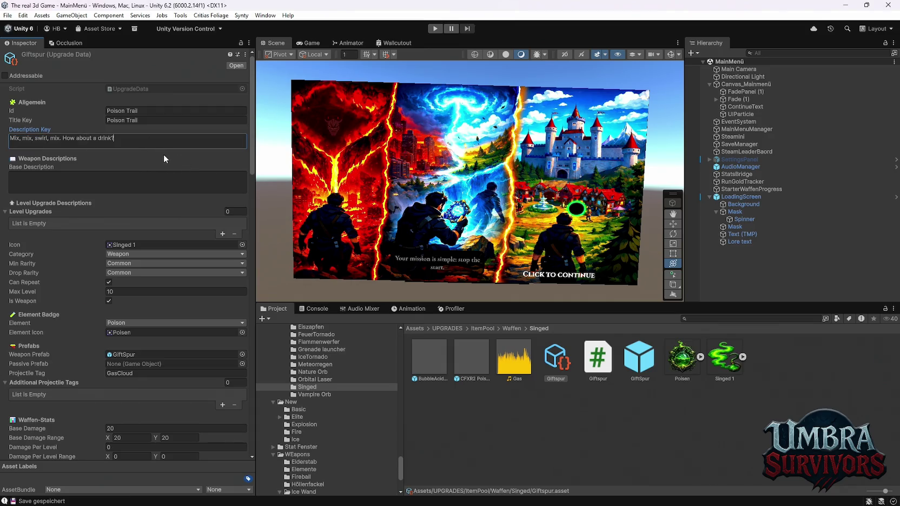
# Replace the description with the combined drink lines and the poisonous gas cloud damage sentence.
pyautogui.moveTo(114, 138); pyautogui.dragTo(68, 140)
pyautogui.hotkey('ctrl', 'a')
pyautogui.hotkey('ctrl', 'v')
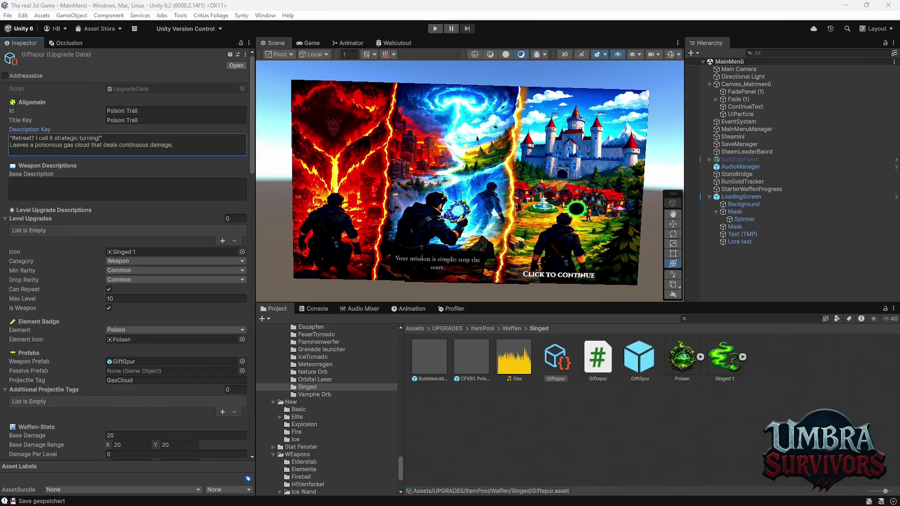
pyautogui.click(145, 147)
pyautogui.click(125, 146)
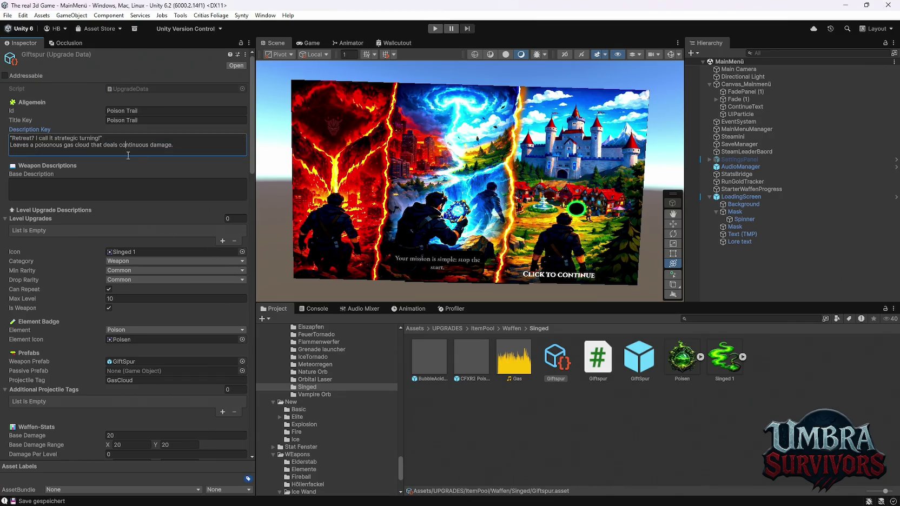
pyautogui.moveTo(25, 145); pyautogui.dragTo(147, 144)
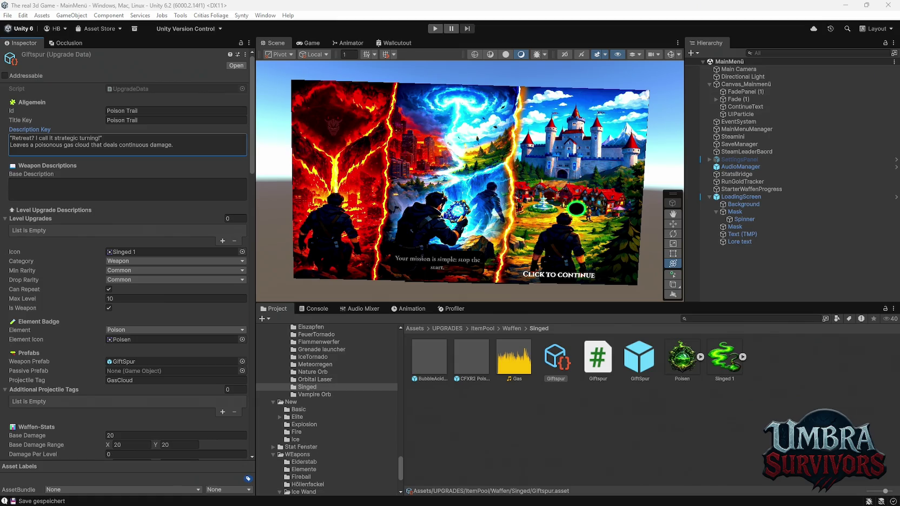
pyautogui.hotkey('ctrl', 'a')
pyautogui.write('Mix, mix, swirl, mix. How about a drink? Leaves a poisonous gas cloud that deals Poisen damage.')
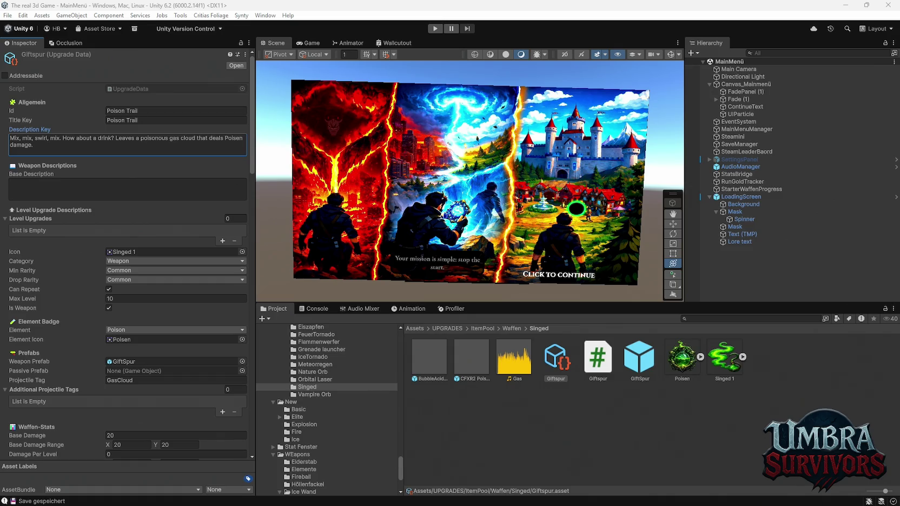
# Paste the color-tagged Poison Trail description and keep the Damage stat's display color green.
pyautogui.hotkey('ctrl', 'a')
pyautogui.write('<color=#FFFFFF>Mix, mix, swirl, mix. How about a drink?</color> Leaves a poisonous gas cloud that deals <color=#FFFFFF>Poisen</color> damage.')
pyautogui.scroll(-20, 145, 359)
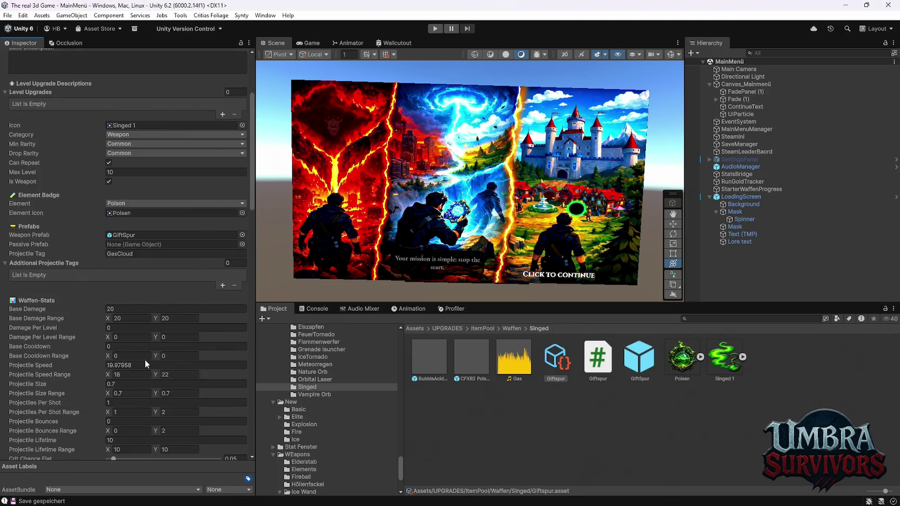
pyautogui.click(162, 303)
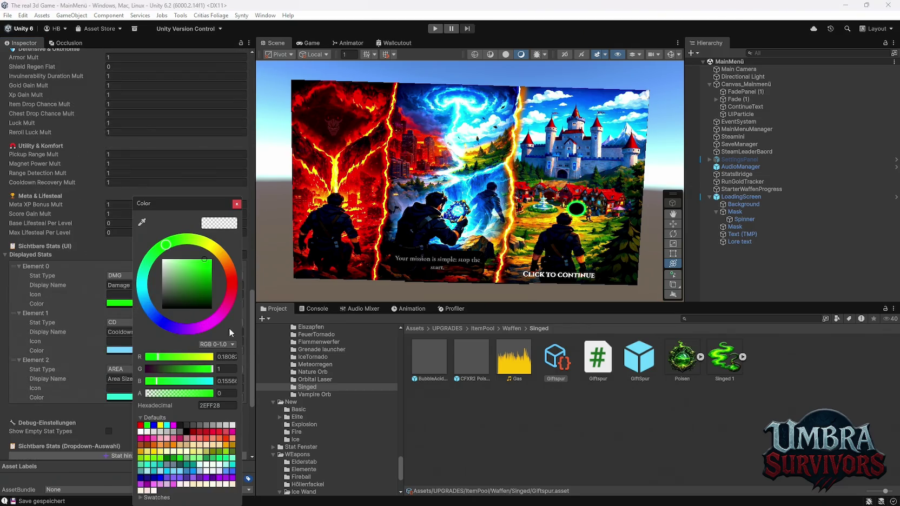
pyautogui.click(237, 207)
pyautogui.scroll(20, 237, 206)
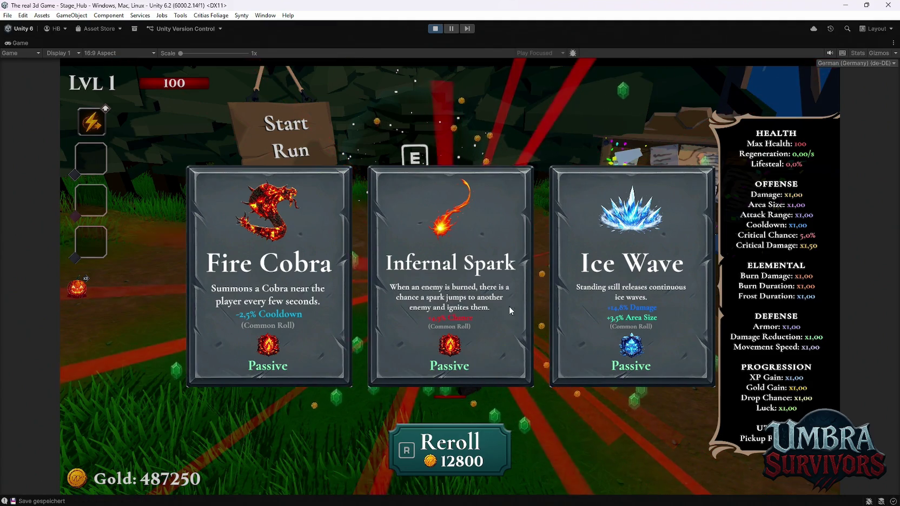
# Play-test by rerolling the upgrade cards four times with R, picking one, walking, and pausing.
pyautogui.press('r')
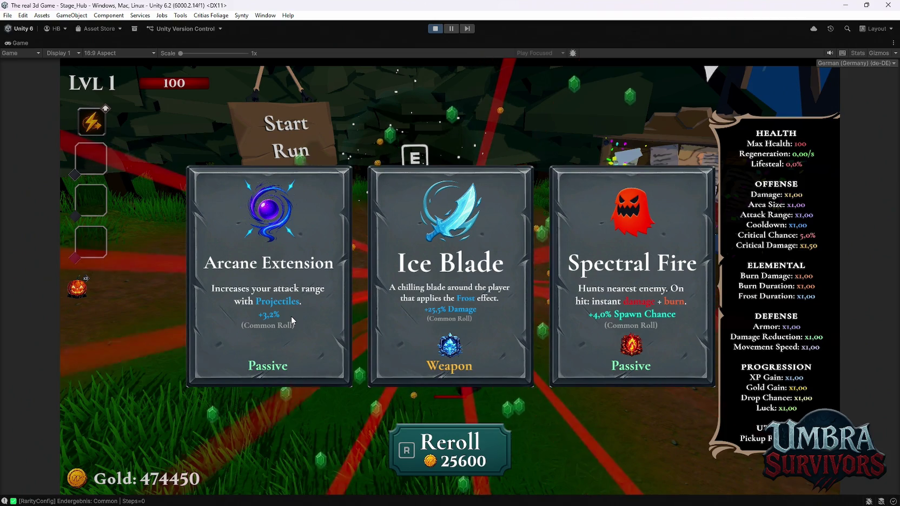
pyautogui.press('r')
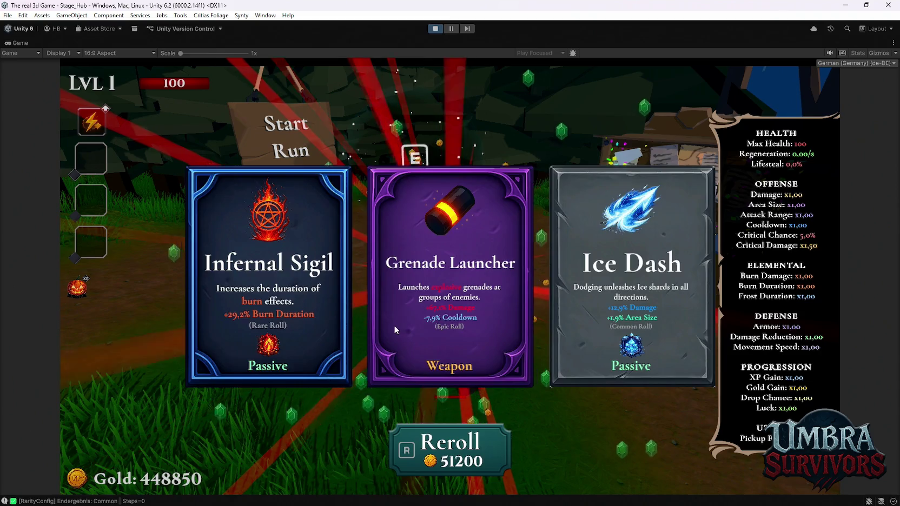
pyautogui.press('r')
pyautogui.press('r')
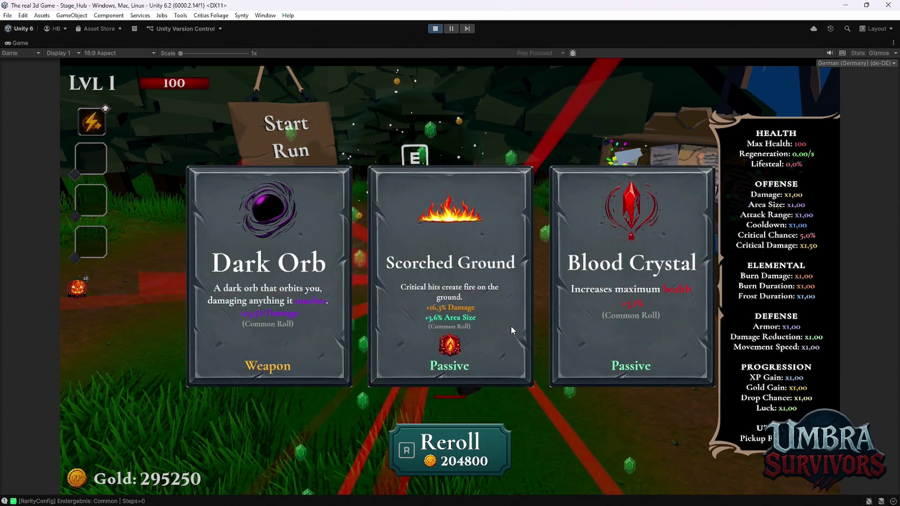
pyautogui.press('r')
pyautogui.click(510, 326)
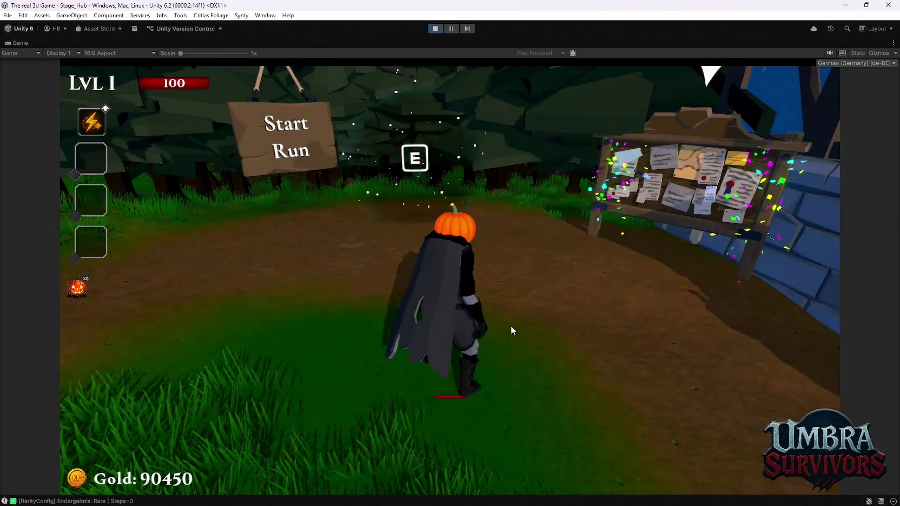
pyautogui.press('w')
pyautogui.press('Escape')
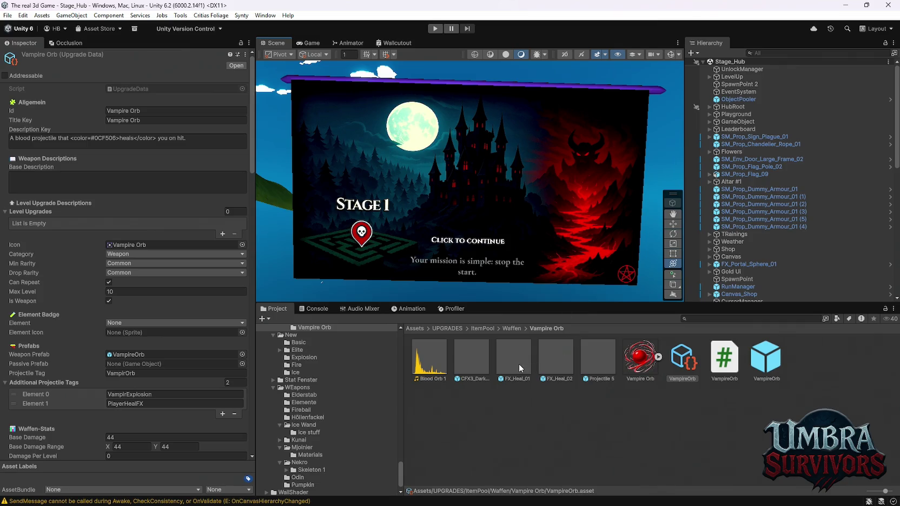
# Show the UI/Cards folder in the Project panel and select the Upgrade 1 card prefab.
pyautogui.scroll(-2, 335, 443)
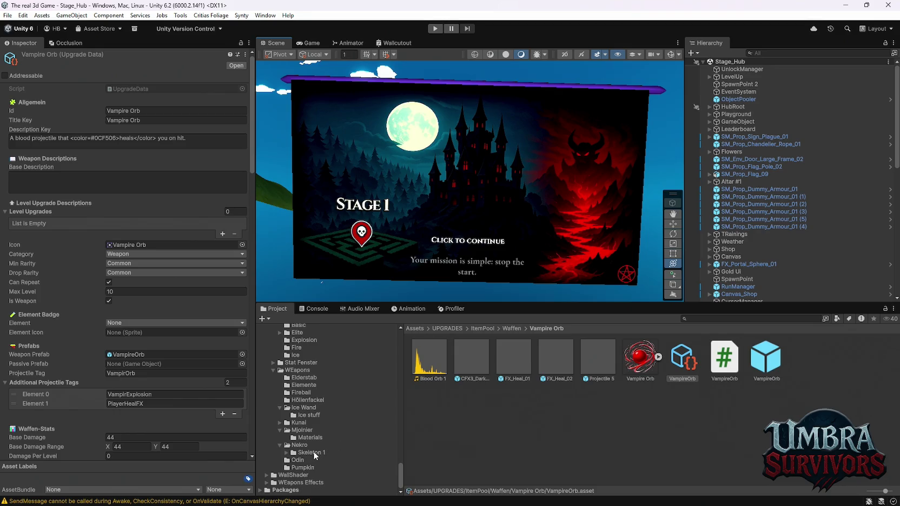
pyautogui.scroll(10, 324, 440)
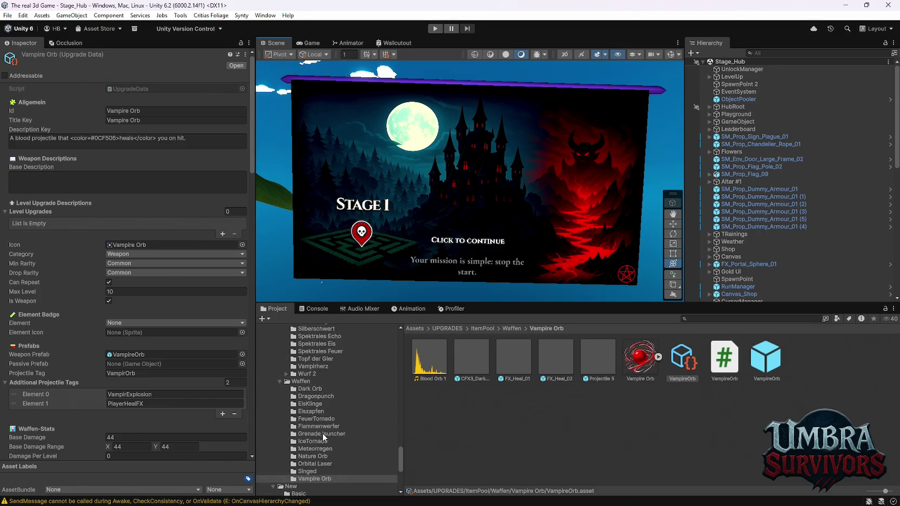
pyautogui.scroll(10, 340, 437)
pyautogui.scroll(-10, 329, 425)
pyautogui.scroll(2, 323, 439)
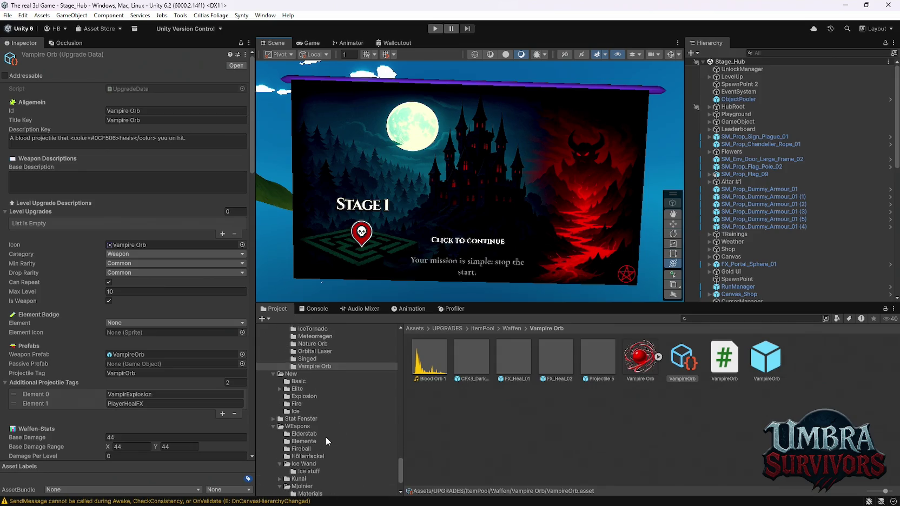
pyautogui.scroll(10, 327, 444)
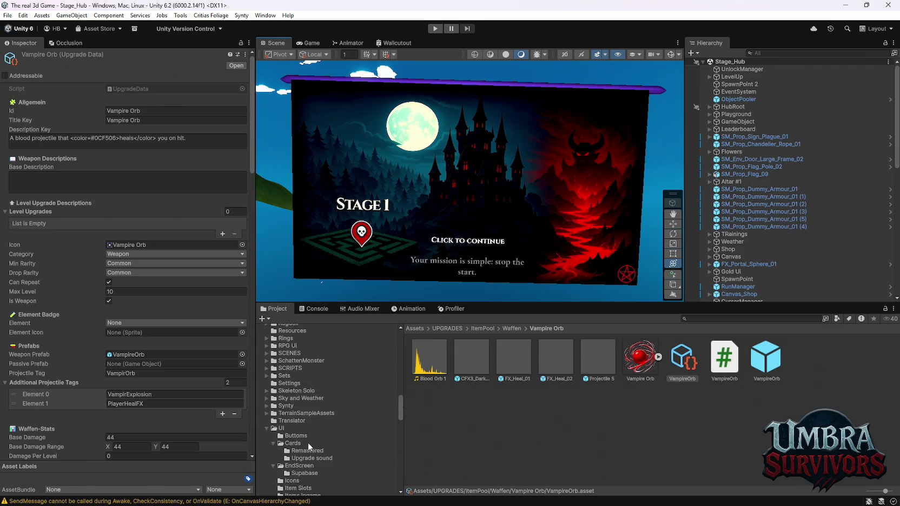
pyautogui.click(293, 443)
pyautogui.scroll(-5, 572, 367)
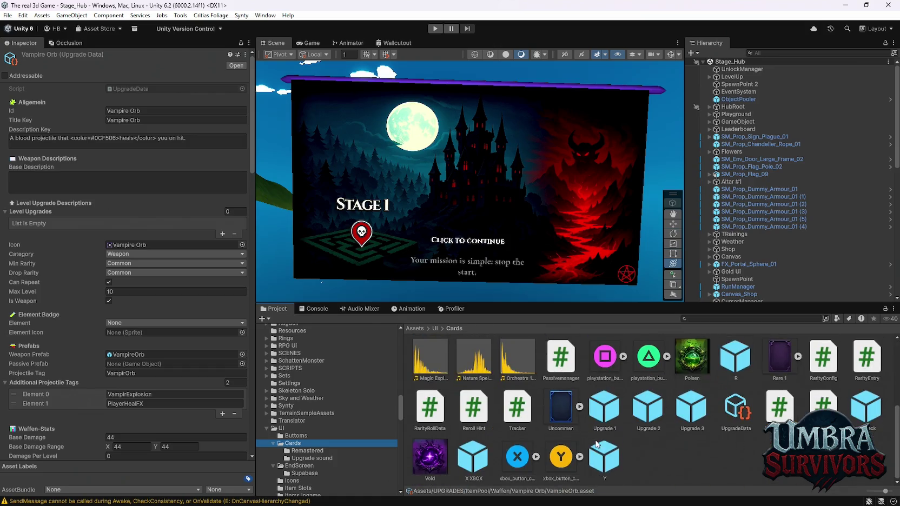
pyautogui.click(605, 408)
# Set Upgrade 1's Master Local UI Volume to 0.8, then multi-select the Upgrade 1–3 prefabs.
pyautogui.scroll(-15, 172, 224)
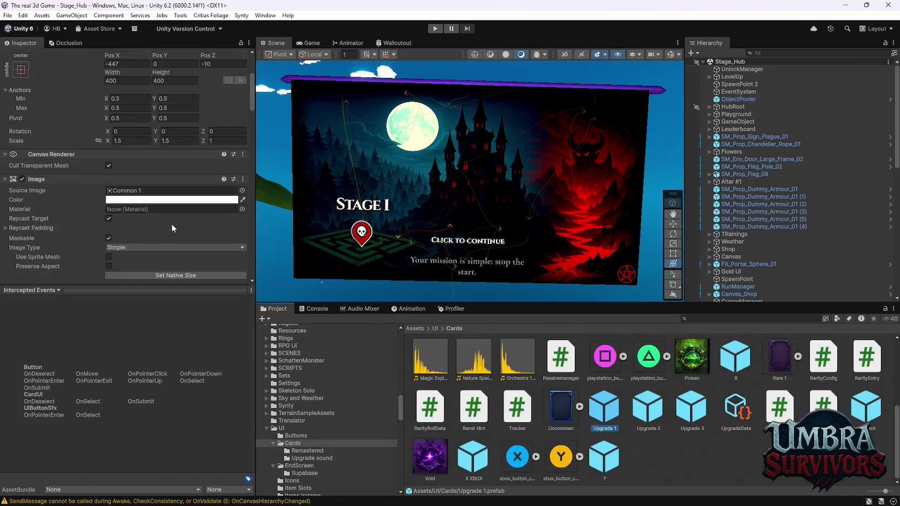
pyautogui.scroll(-15, 158, 217)
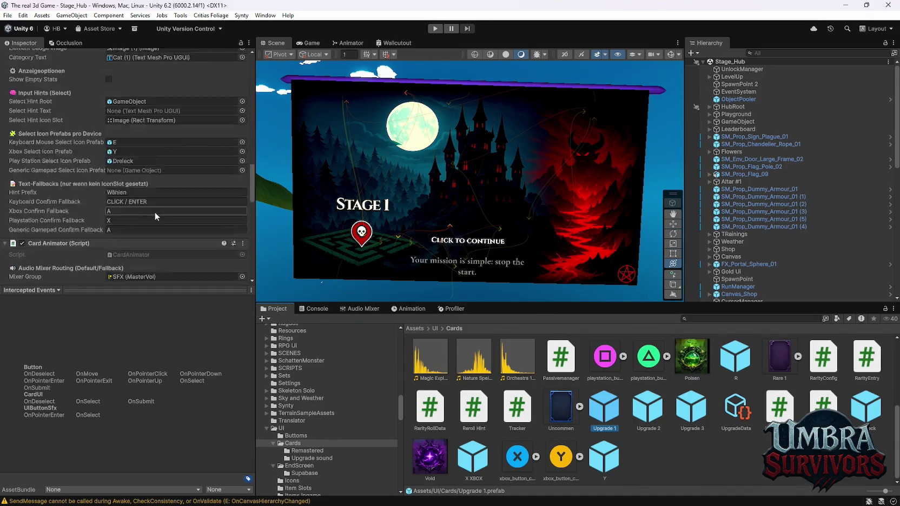
pyautogui.scroll(3, 160, 222)
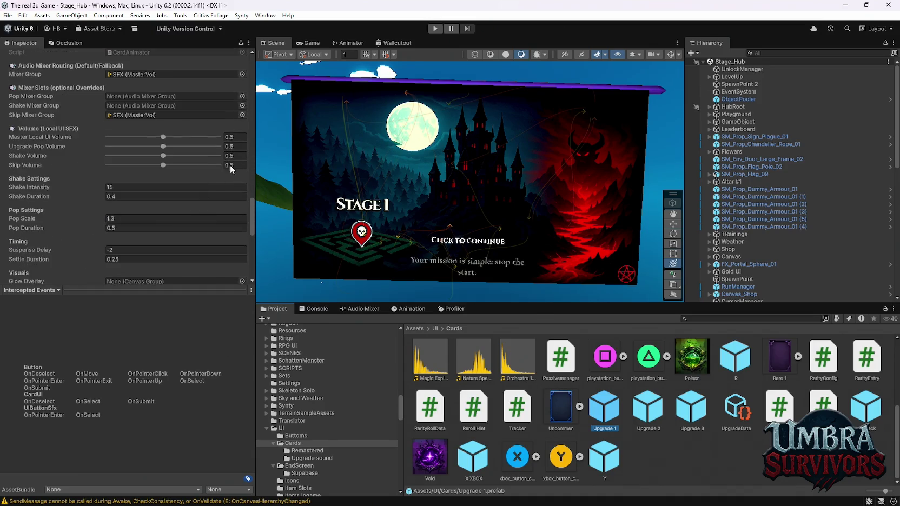
pyautogui.click(241, 136)
pyautogui.write('0.8')
pyautogui.click(605, 407)
pyautogui.keyDown('ctrl'); pyautogui.click(647, 414); pyautogui.keyUp('ctrl')
pyautogui.keyDown('ctrl'); pyautogui.click(687, 414); pyautogui.keyUp('ctrl')
# Set Master Local UI, Upgrade Pop, Shake and Skip volumes to 0.8 on all three cards.
pyautogui.click(242, 137)
pyautogui.write('0.8')
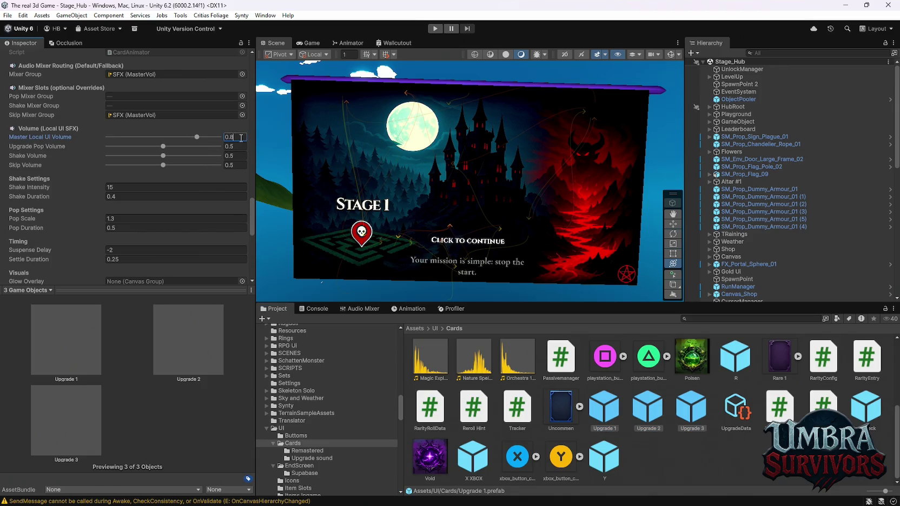
pyautogui.click(239, 146)
pyautogui.write('0.8')
pyautogui.click(239, 155)
pyautogui.write('0.8')
pyautogui.click(238, 165)
pyautogui.write('0.8')
pyautogui.scroll(15, 192, 230)
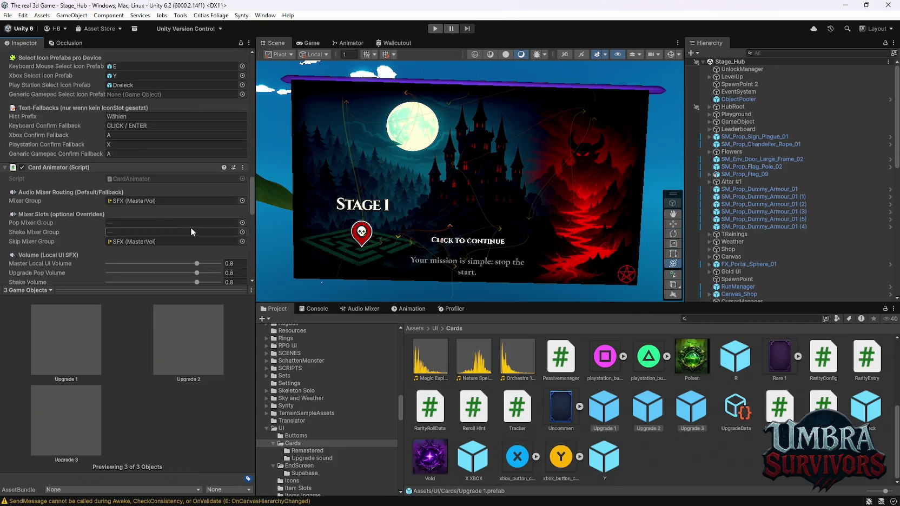
pyautogui.scroll(-15, 197, 230)
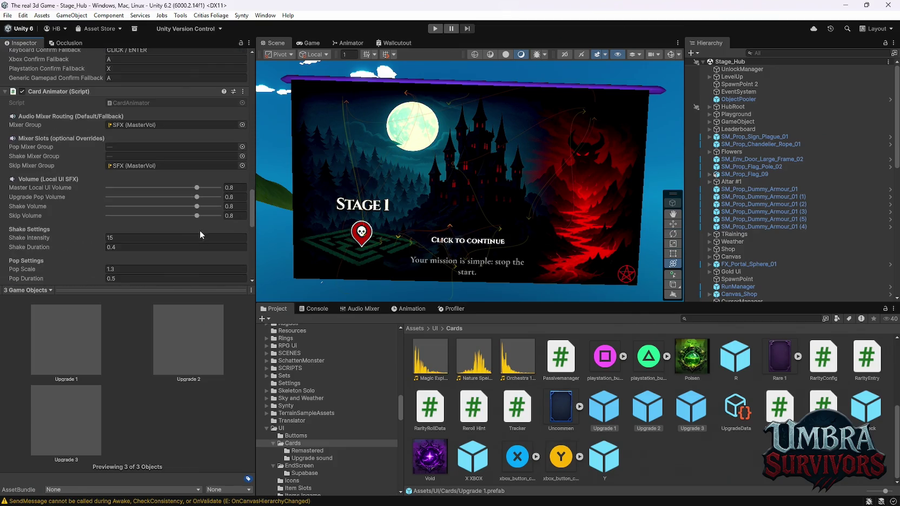
# Raise all four card volume fields to 0.85 and start Play mode to test the sounds.
pyautogui.click(236, 188)
pyautogui.write('0.85')
pyautogui.click(239, 198)
pyautogui.write('0.85')
pyautogui.click(240, 207)
pyautogui.write('0.85')
pyautogui.click(240, 216)
pyautogui.write('0.85')
pyautogui.click(435, 28)
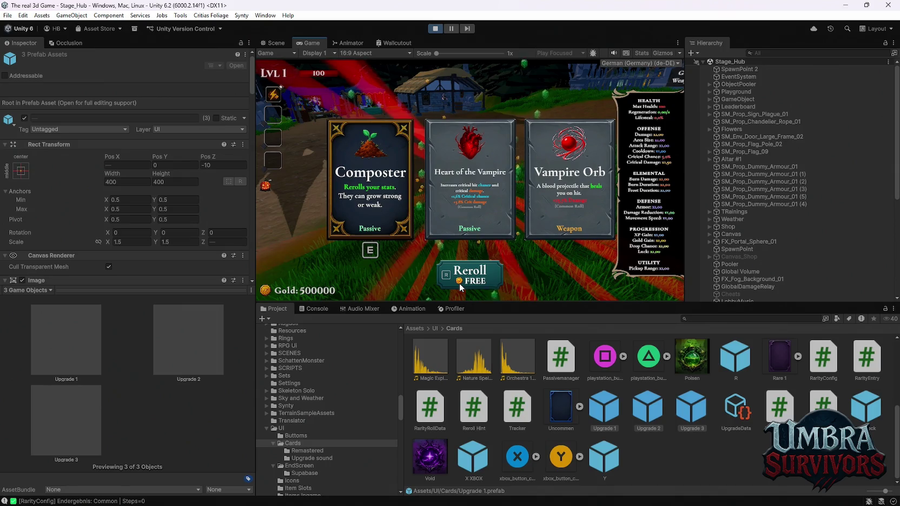
# Reroll the offered upgrade cards repeatedly, three times via the button and six with R.
pyautogui.click(459, 283)
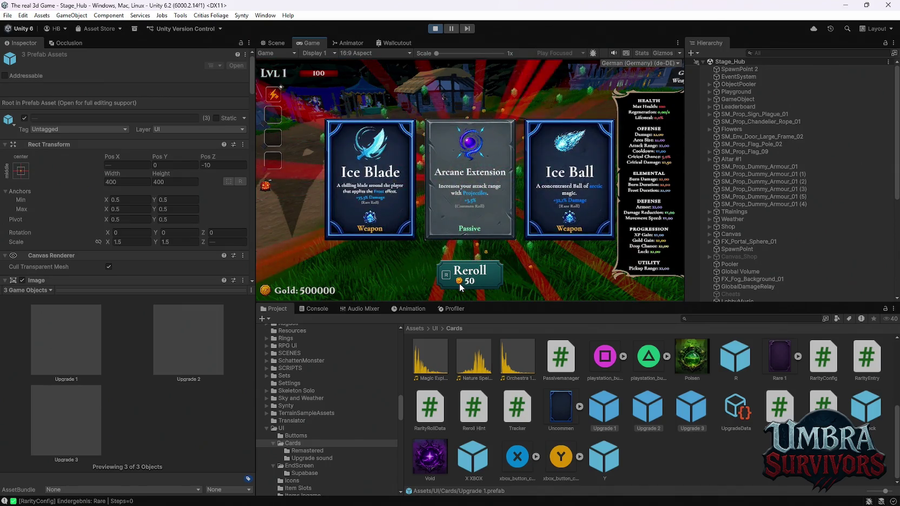
pyautogui.click(460, 283)
pyautogui.click(459, 283)
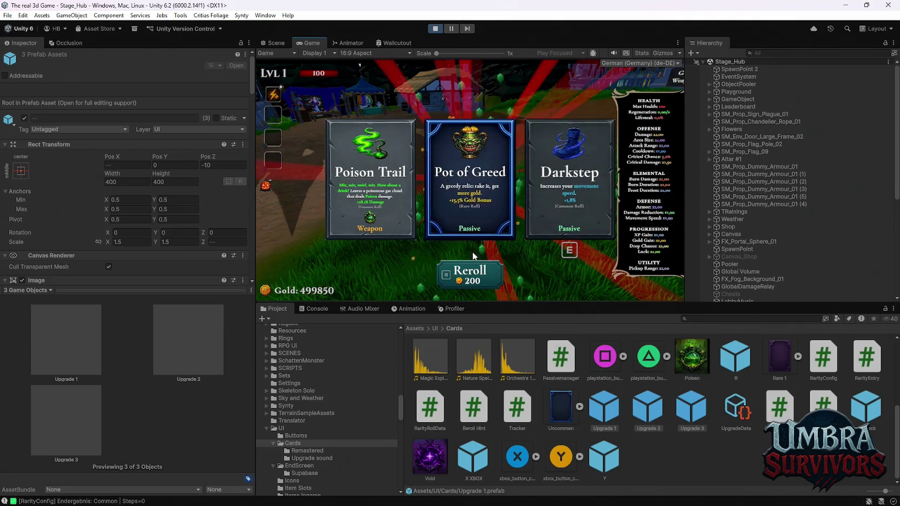
pyautogui.press('r')
pyautogui.press('r')
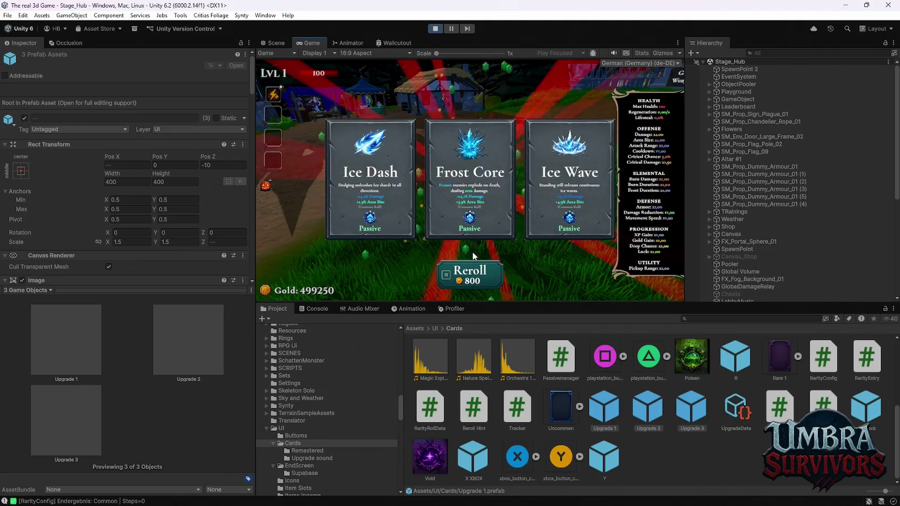
pyautogui.press('r')
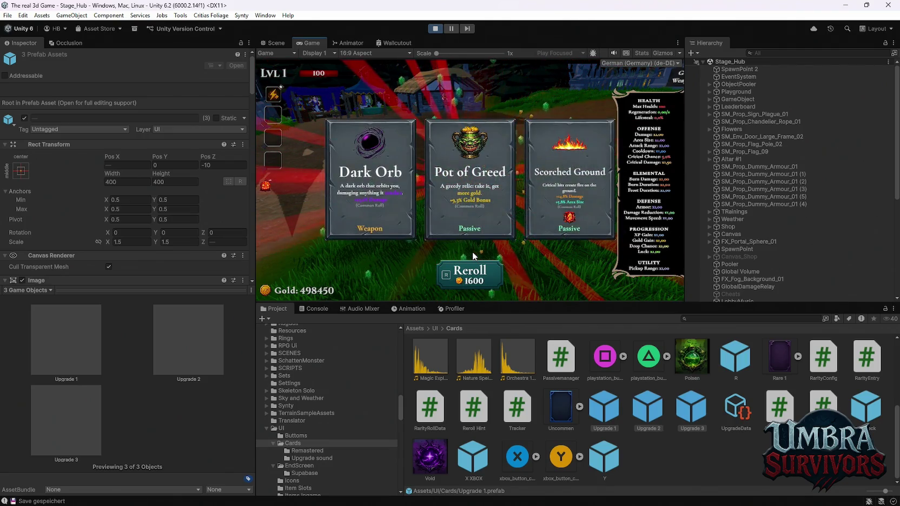
pyautogui.press('r')
pyautogui.press('r')
pyautogui.press('r')
pyautogui.press('r')
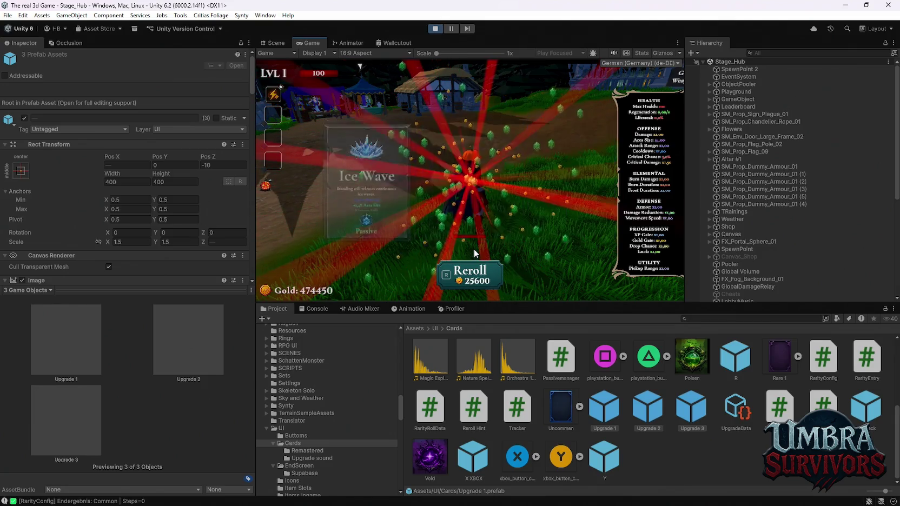
pyautogui.press('r')
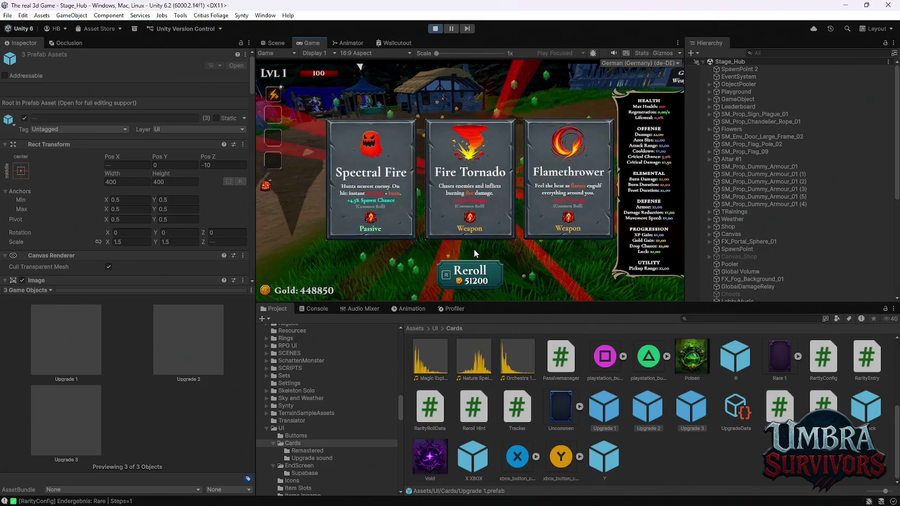
pyautogui.press('r')
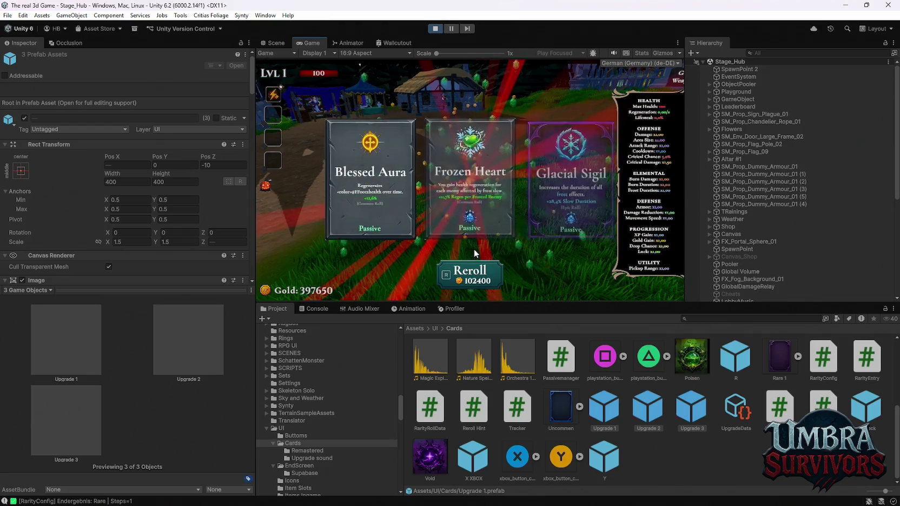
pyautogui.press('r')
pyautogui.press('r')
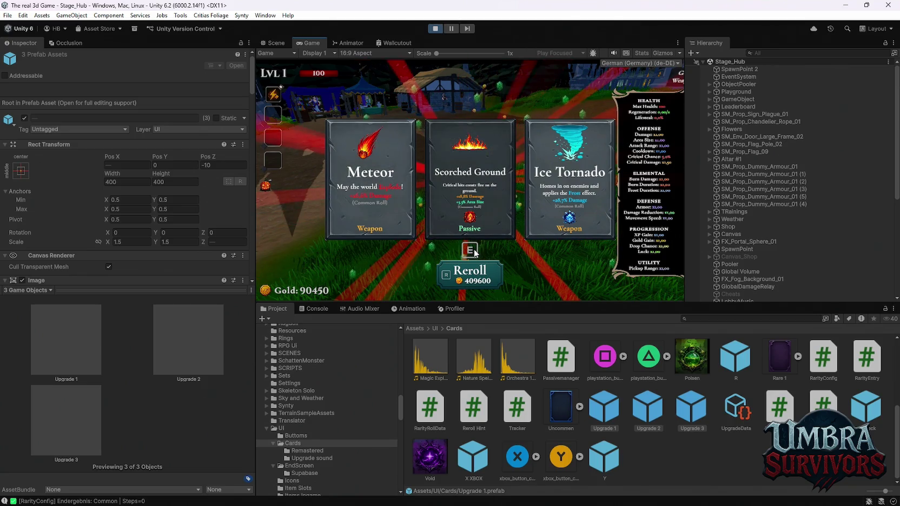
# Take the Scorched Ground fire passive, walk toward the blue house, pause, and stop Play mode.
pyautogui.press('e')
pyautogui.press('w')
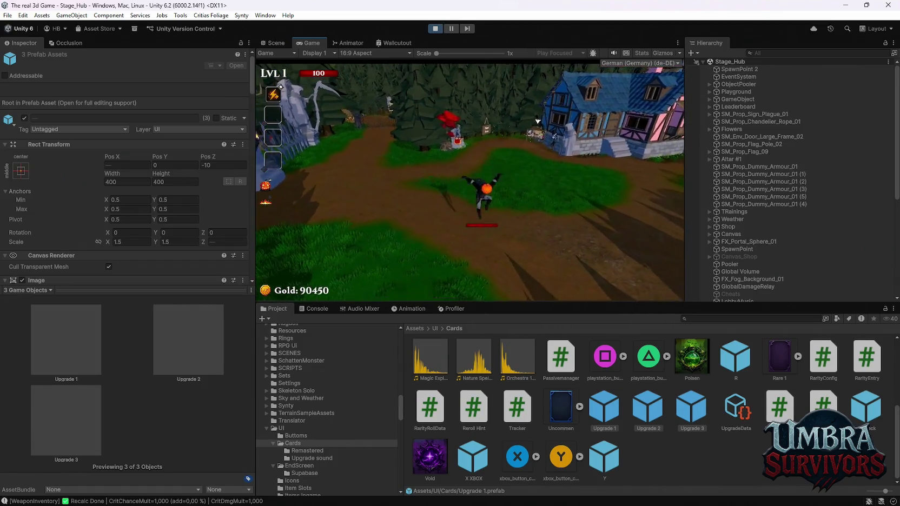
pyautogui.press('Escape')
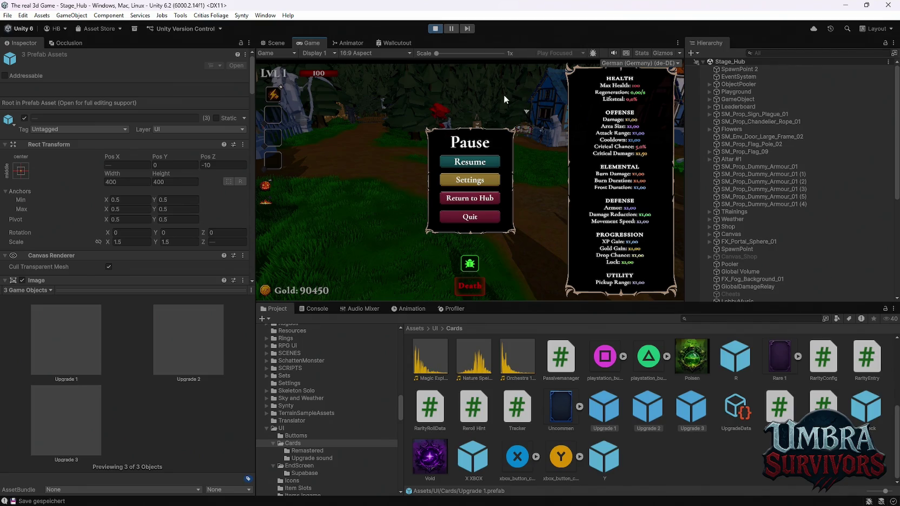
pyautogui.click(437, 30)
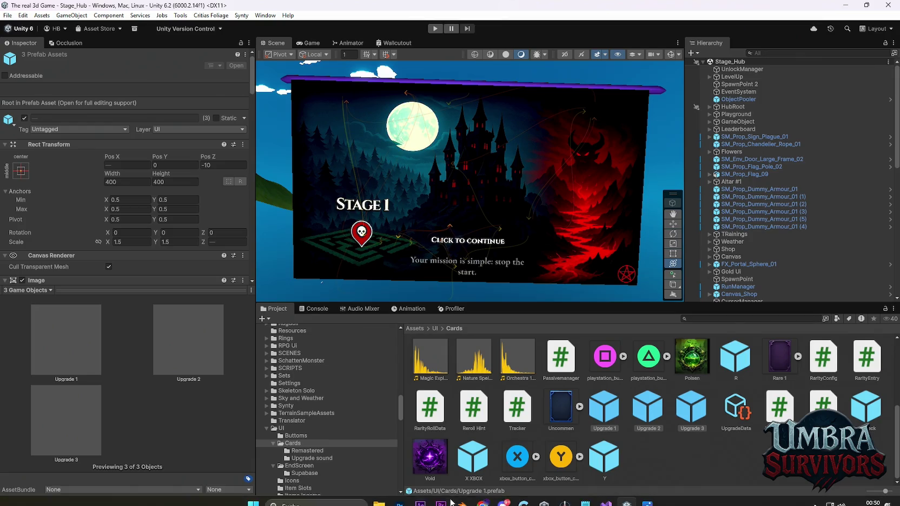
pyautogui.click(585, 501)
# Add the note 'eulen und grillen und alale sn ahcts soudns' to the to-do list, then return to Unity.
pyautogui.scroll(12, 174, 303)
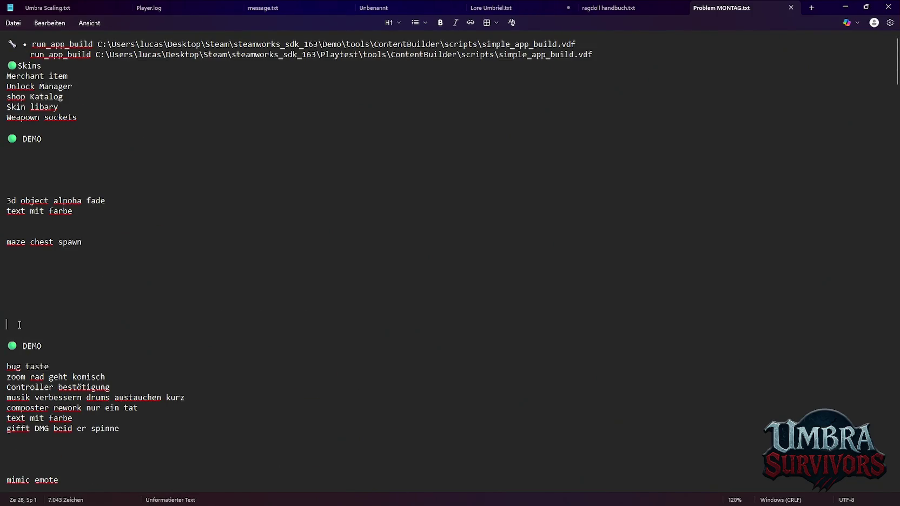
pyautogui.write('eulen ud')
pyautogui.press('Right')
pyautogui.write('grillen und ')
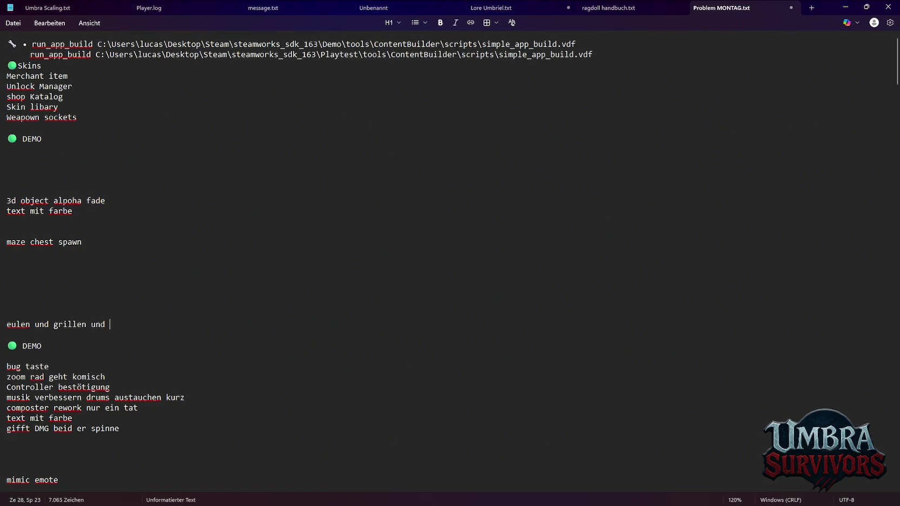
pyautogui.write('alale sn ahcts')
pyautogui.write(' soudns')
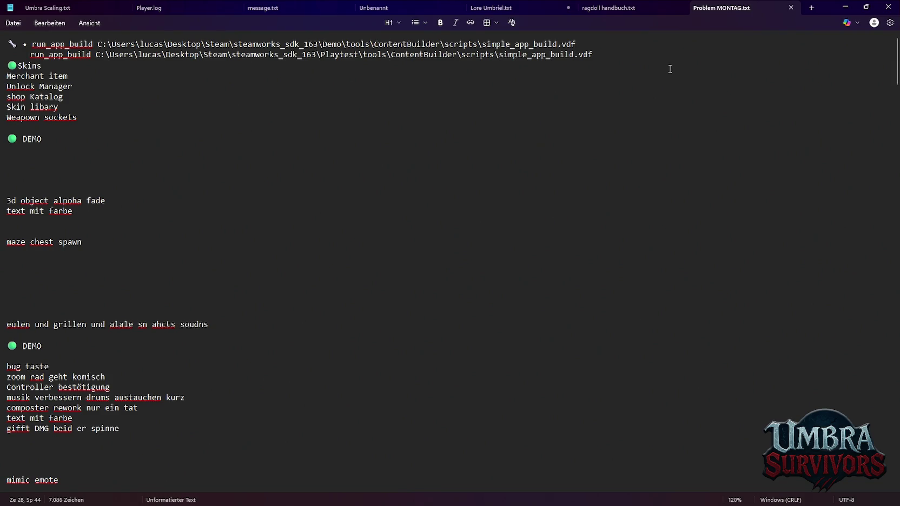
pyautogui.click(846, 6)
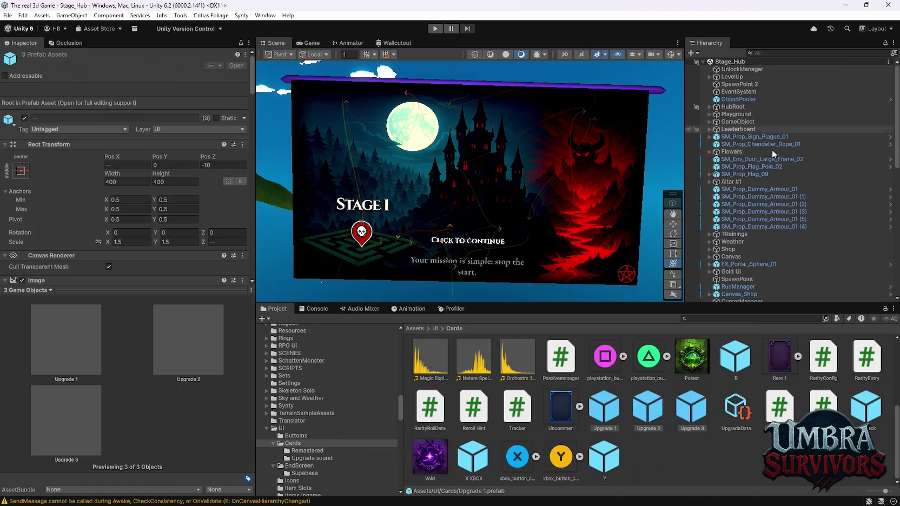
# Open the Stage_Forest scene and the WorldGenConfig asset referenced by the WorldGen object.
pyautogui.click(8, 15)
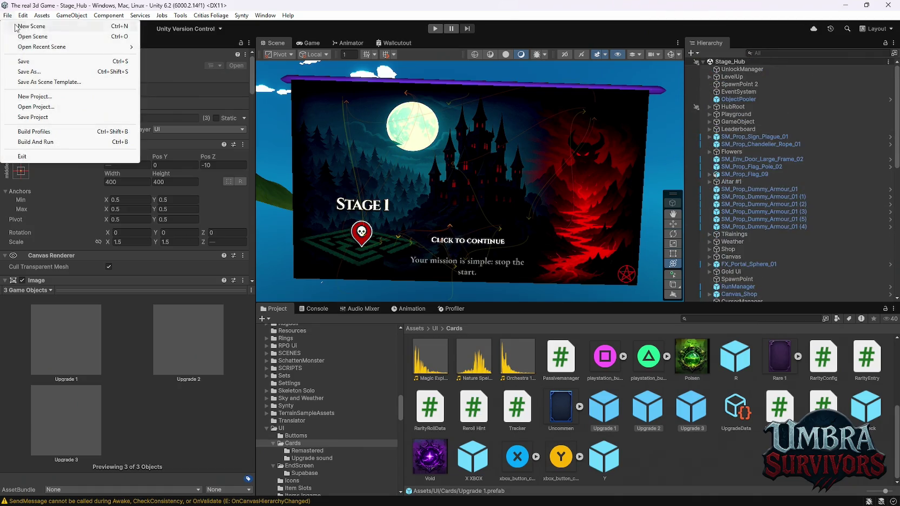
pyautogui.click(269, 152)
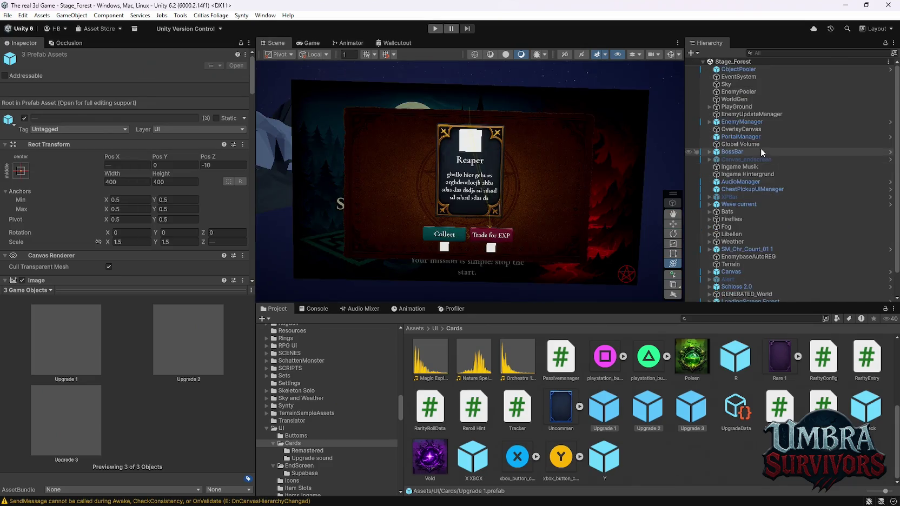
pyautogui.click(735, 99)
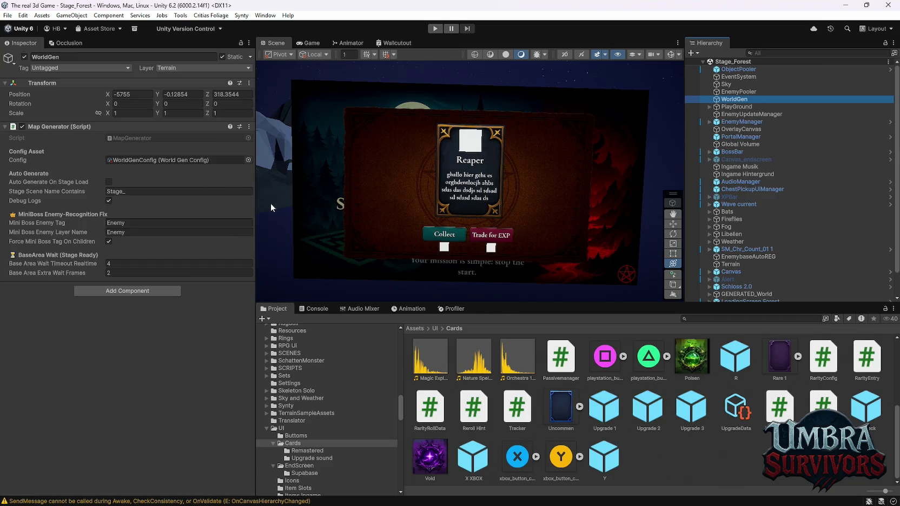
pyautogui.click(154, 162)
pyautogui.click(154, 160)
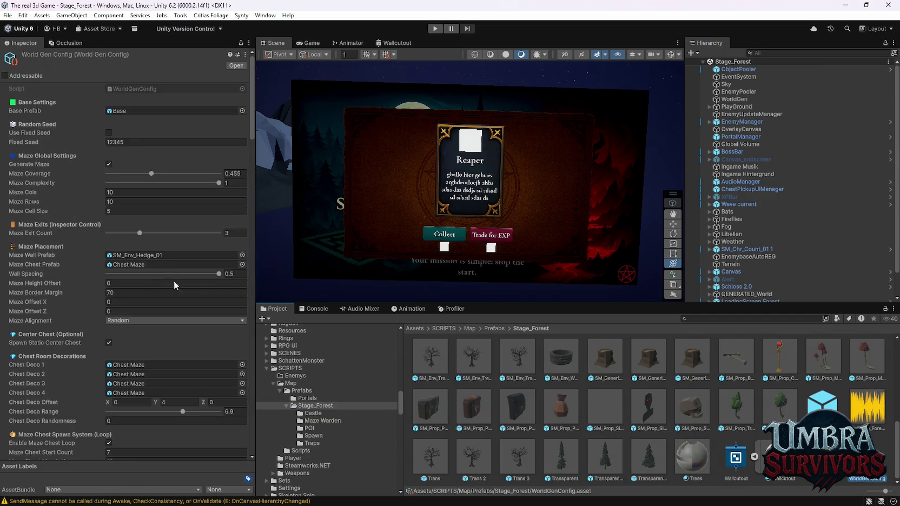
pyautogui.scroll(-15, 165, 287)
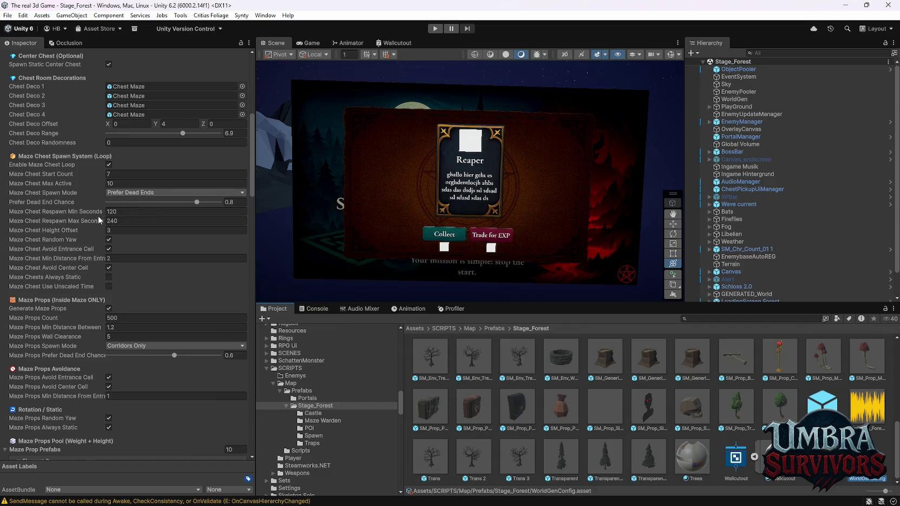
# Set maze chest respawn times to 45–320 seconds and maximum active chests to 17.
pyautogui.moveTo(67, 214)
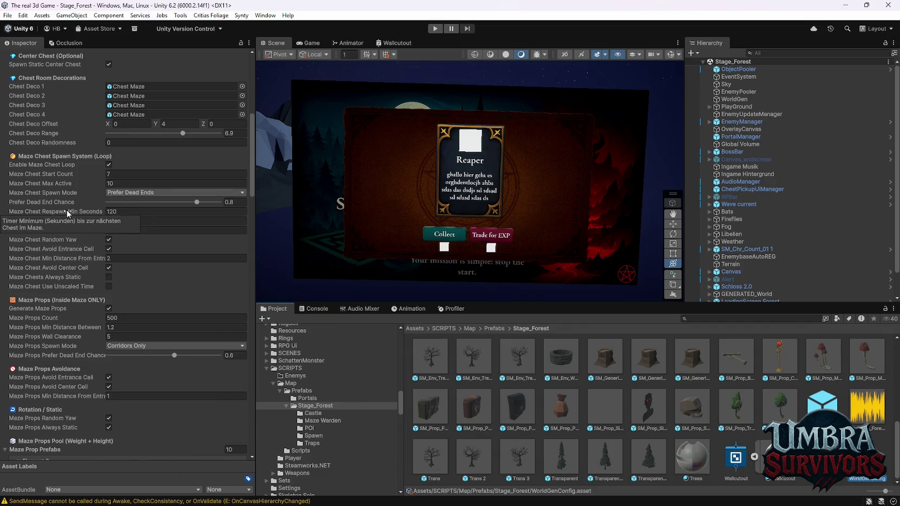
pyautogui.click(121, 211)
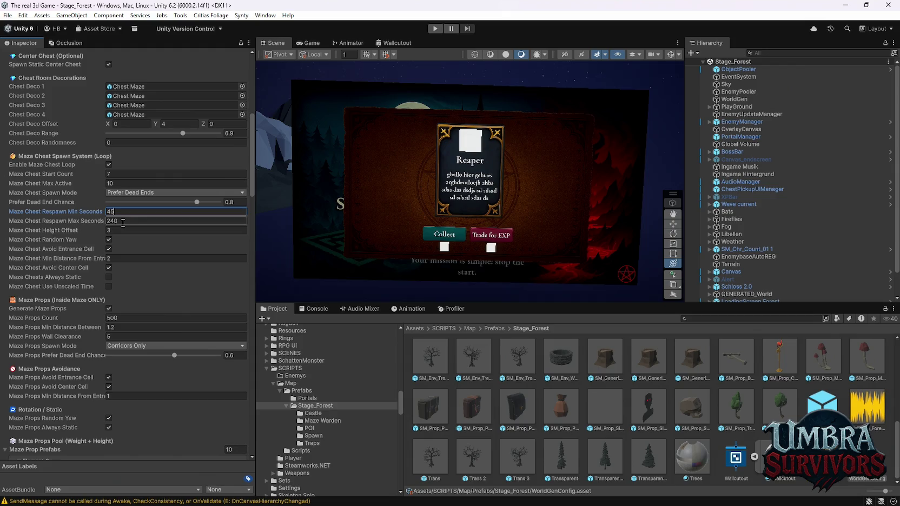
pyautogui.click(125, 221)
pyautogui.click(122, 182)
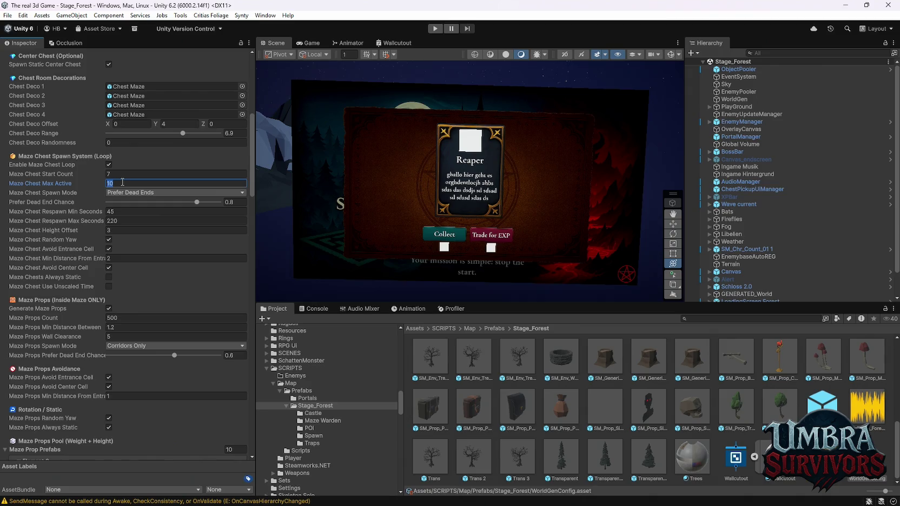
pyautogui.click(138, 223)
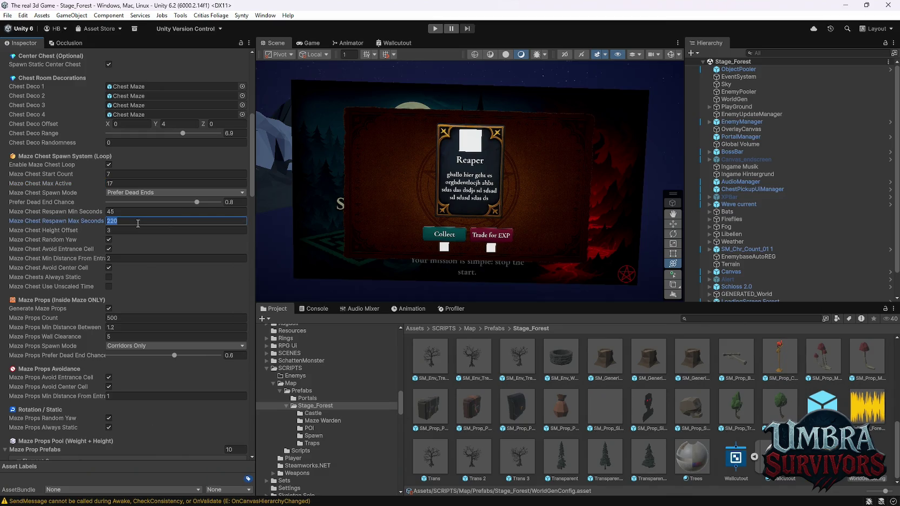
pyautogui.doubleClick(138, 222)
# Save the Stage_Forest scene and the whole project, doing it twice.
pyautogui.click(8, 15)
pyautogui.click(28, 62)
pyautogui.click(8, 16)
pyautogui.click(108, 117)
pyautogui.click(8, 15)
pyautogui.click(25, 63)
pyautogui.click(8, 15)
pyautogui.click(35, 117)
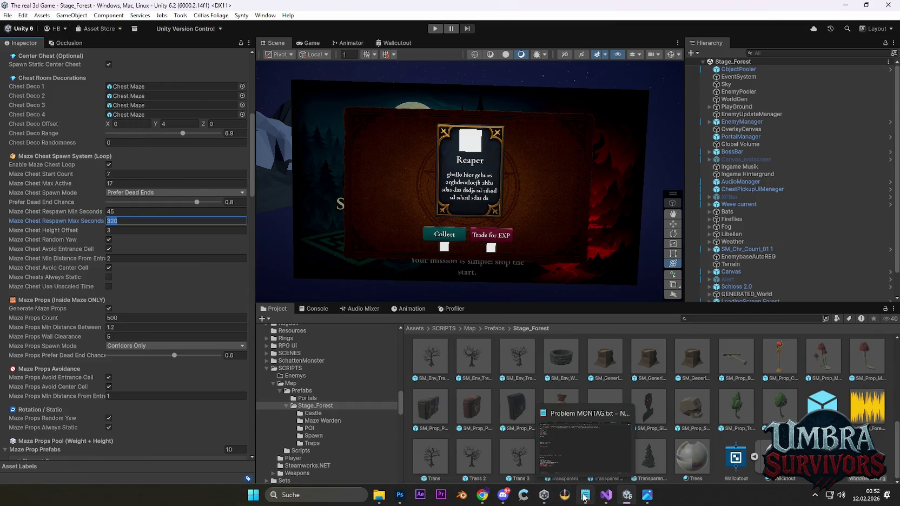
# Scroll through the Problem MONTAG notes, then go back to the Unity editor.
pyautogui.click(585, 495)
pyautogui.scroll(-2, 181, 252)
pyautogui.scroll(-12, 182, 253)
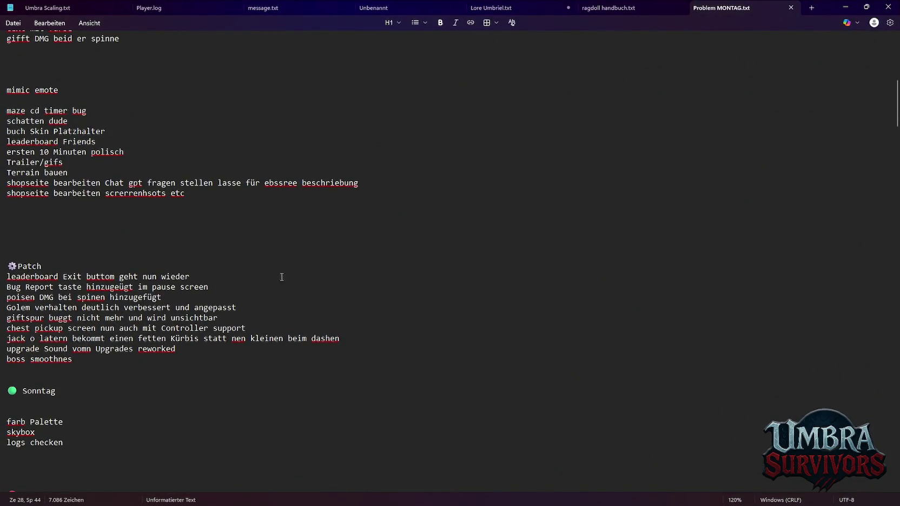
pyautogui.click(846, 7)
pyautogui.scroll(-2, 692, 227)
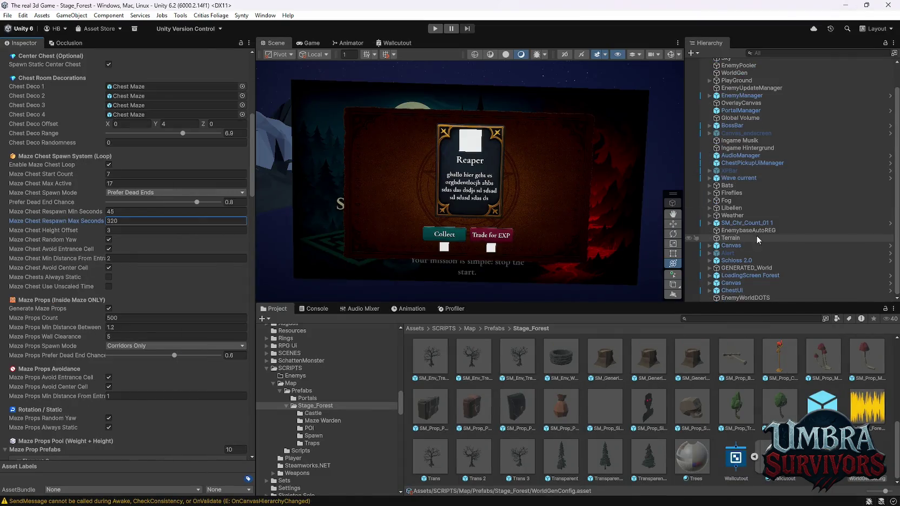
# Load the Stage_Hub scene and frame SpawnPoint 2 near the market stall.
pyautogui.click(8, 15)
pyautogui.moveTo(64, 47)
pyautogui.click(213, 60)
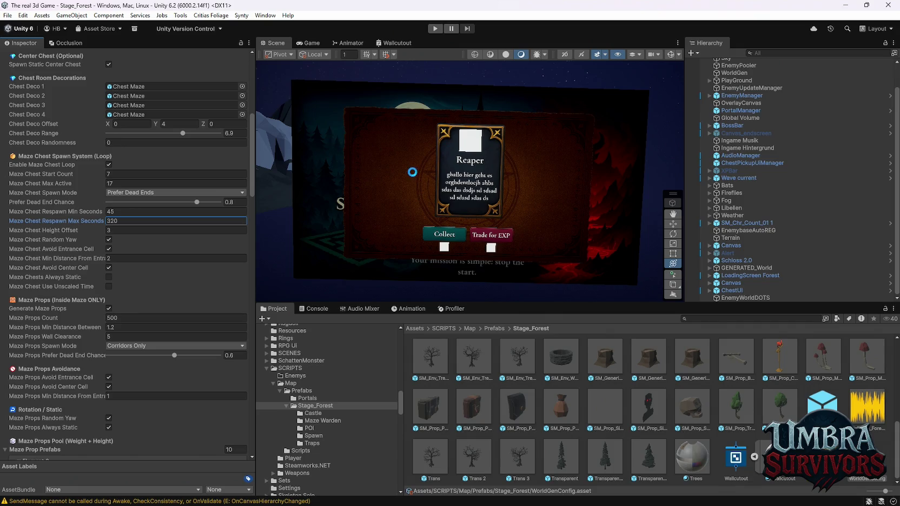
pyautogui.scroll(-10, 731, 260)
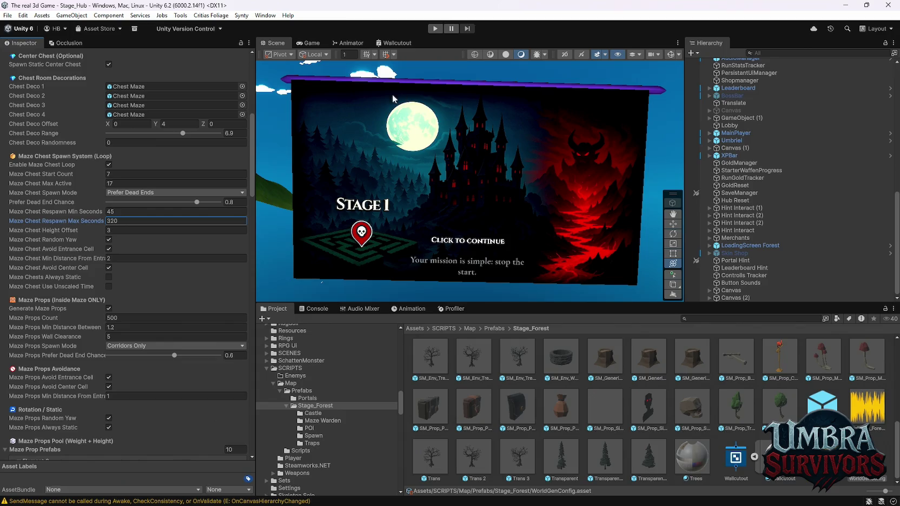
pyautogui.scroll(10, 796, 140)
pyautogui.scroll(3, 735, 107)
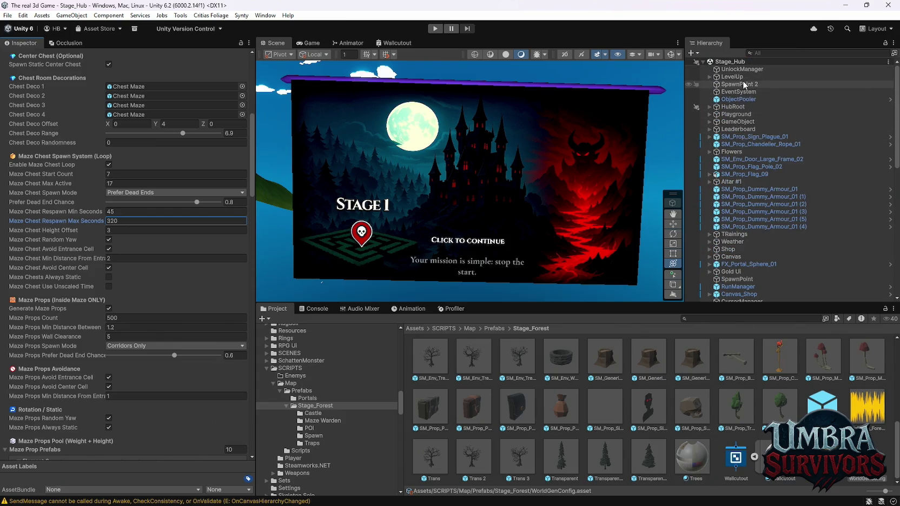
pyautogui.doubleClick(736, 83)
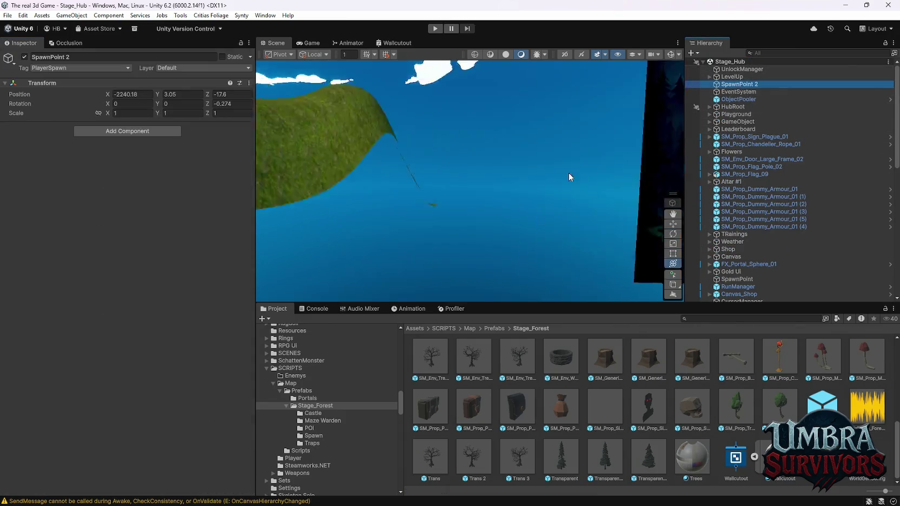
pyautogui.moveTo(551, 203)
pyautogui.mouseDown()
pyautogui.moveTo(482, 134)
pyautogui.moveTo(483, 155)
pyautogui.moveTo(591, 138)
pyautogui.moveTo(519, 162)
pyautogui.moveTo(447, 204)
pyautogui.mouseUp()
pyautogui.scroll(-5, 780, 245)
pyautogui.scroll(-10, 780, 248)
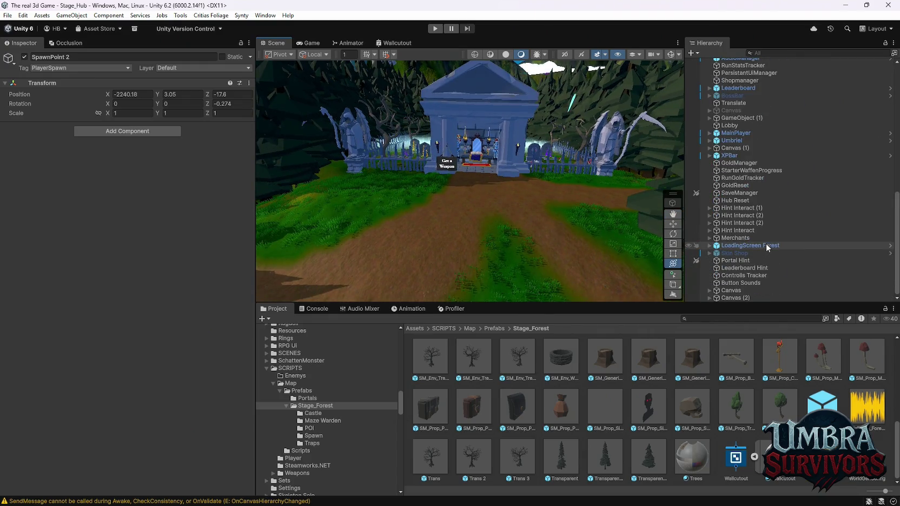
# Open GoldReset's Editor Reset Progress script for editing, then select RunGoldTracker.
pyautogui.click(735, 185)
pyautogui.click(249, 127)
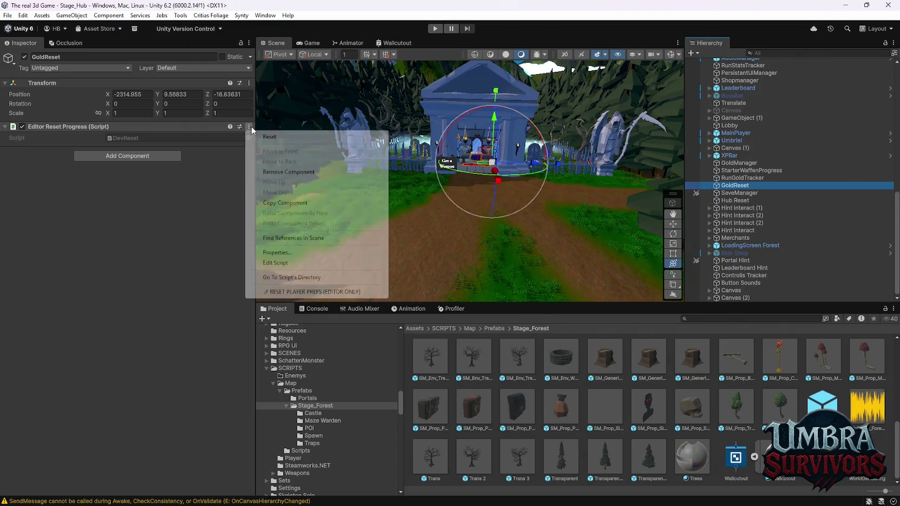
pyautogui.click(274, 263)
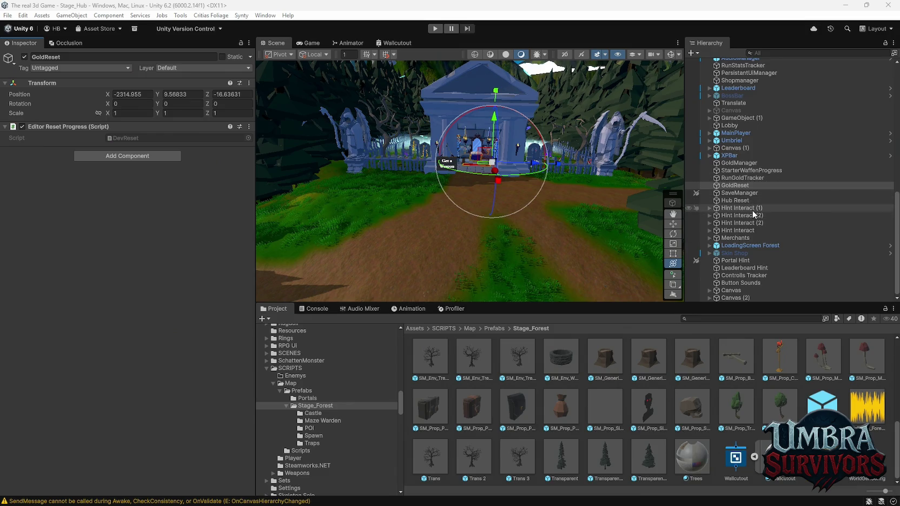
pyautogui.click(749, 177)
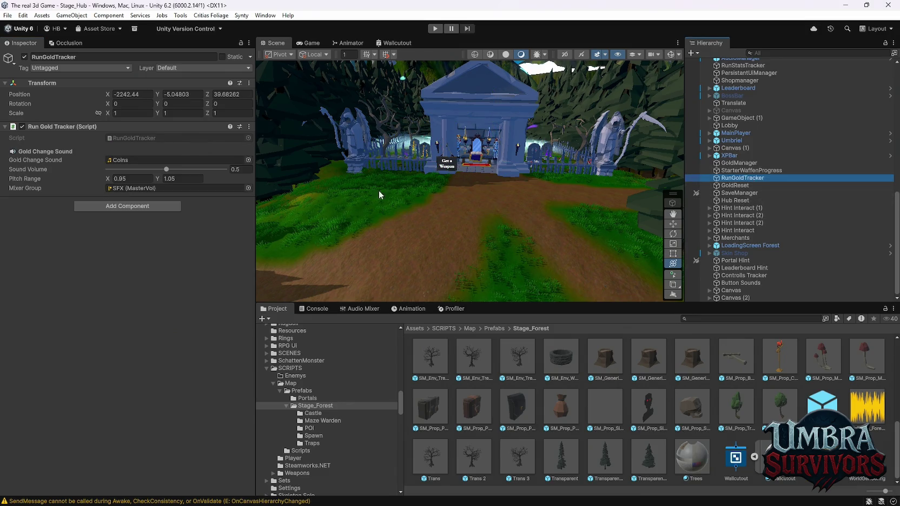
# Find the Gold System folder and inspect AccountGoldManager, RunGoldTracker, then SteamStatsBridge.
pyautogui.click(714, 318)
pyautogui.write('gold system')
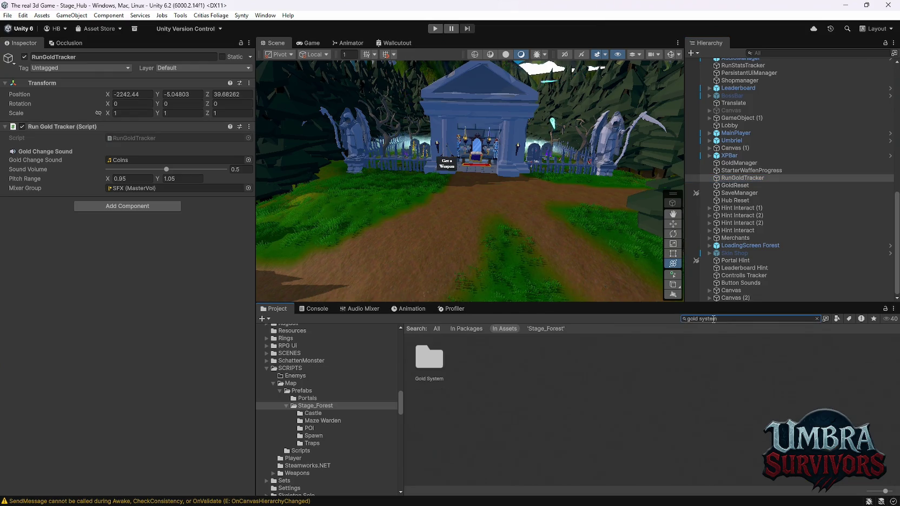
pyautogui.doubleClick(430, 358)
pyautogui.click(429, 358)
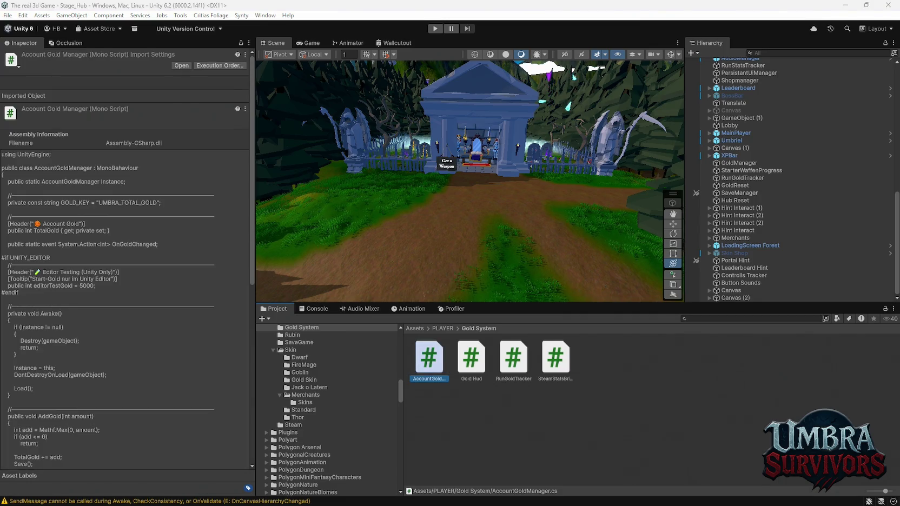
pyautogui.click(514, 359)
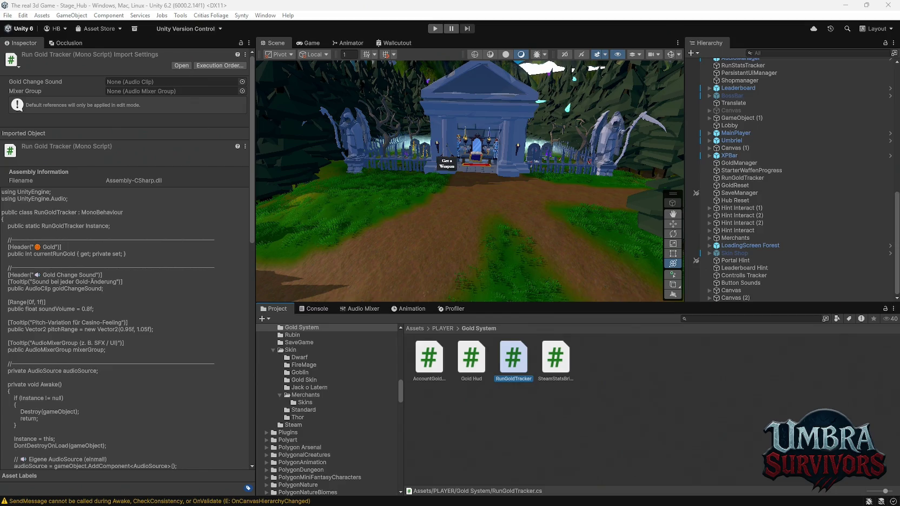
pyautogui.press('Right')
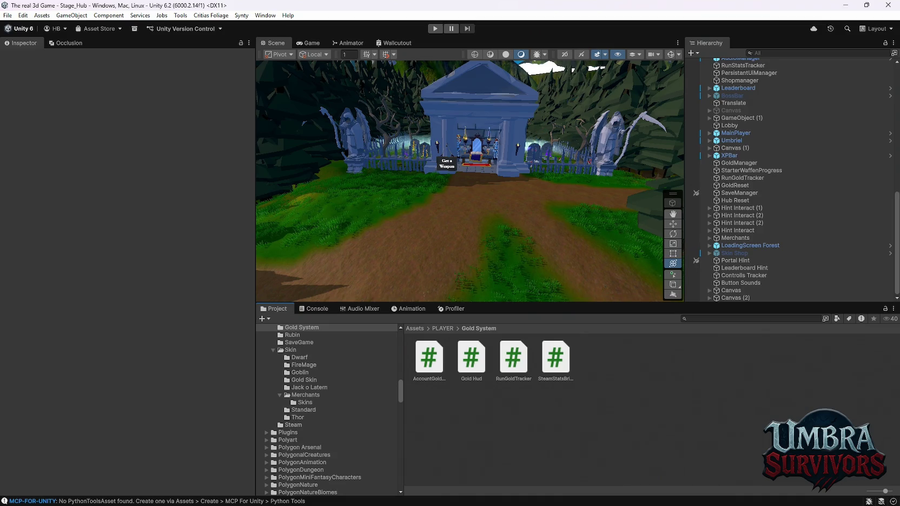
# Save the Unity project, then turn the Scene view camera toward the path and portal.
pyautogui.click(8, 16)
pyautogui.click(7, 16)
pyautogui.click(8, 17)
pyautogui.click(32, 116)
pyautogui.scroll(8, 806, 240)
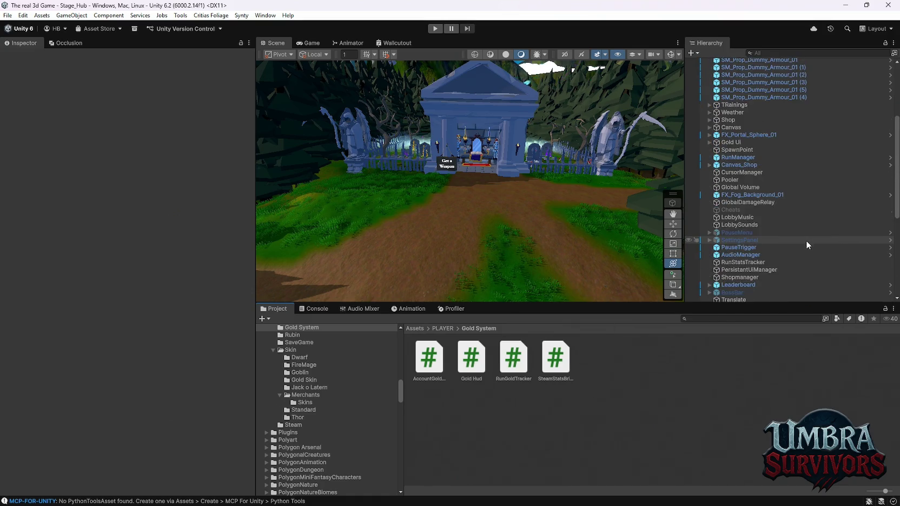
pyautogui.scroll(-8, 806, 241)
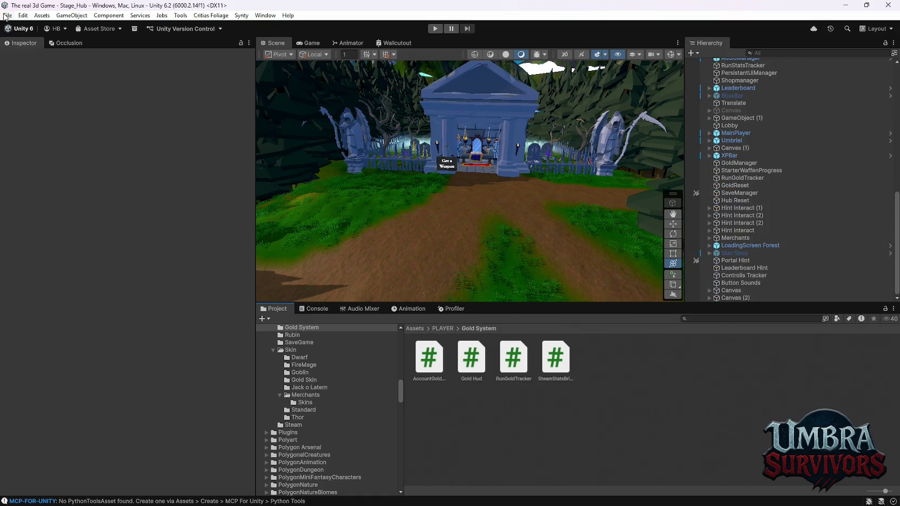
pyautogui.moveTo(427, 174)
pyautogui.mouseDown()
pyautogui.moveTo(671, 186)
pyautogui.moveTo(542, 187)
pyautogui.moveTo(509, 212)
pyautogui.mouseUp()
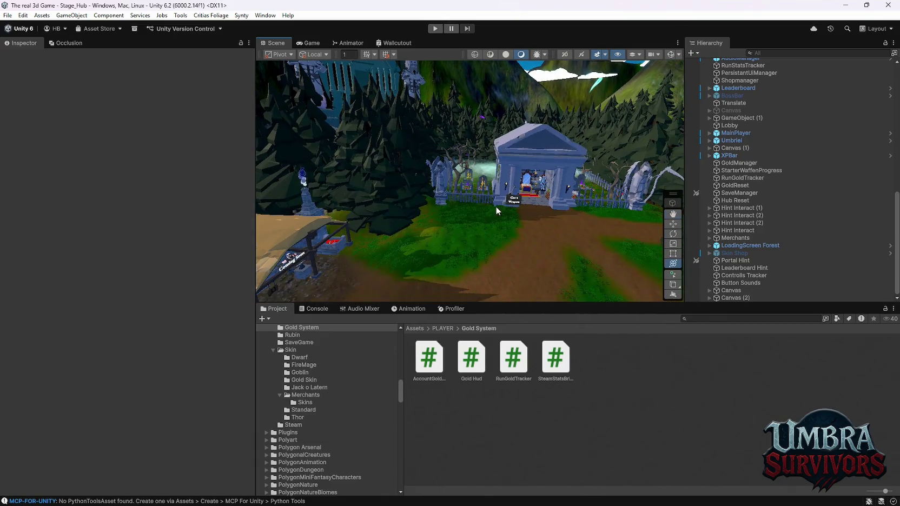
# Open the Build Profiles window from the File menu.
pyautogui.click(8, 15)
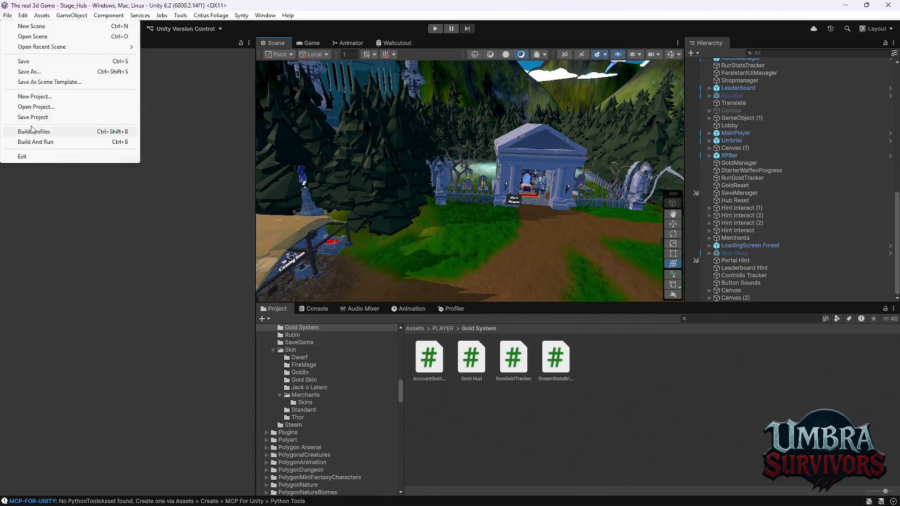
pyautogui.click(36, 107)
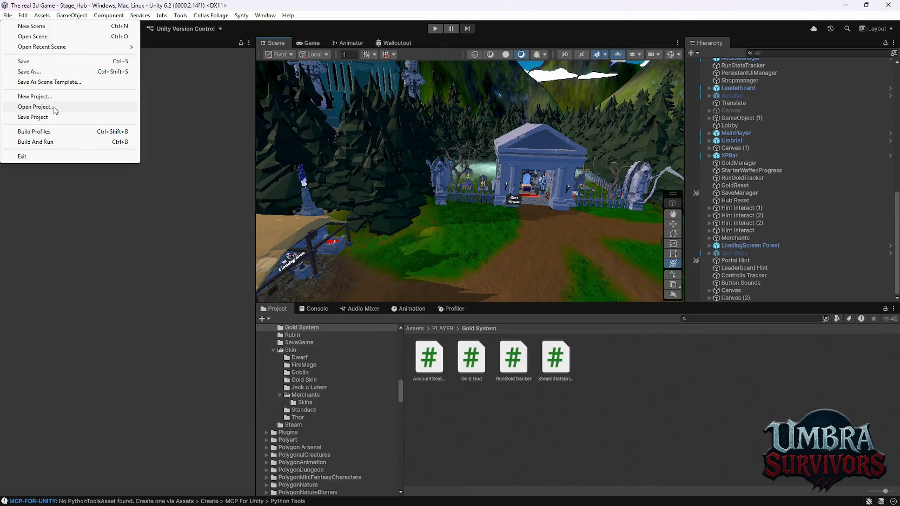
pyautogui.click(33, 117)
pyautogui.click(7, 16)
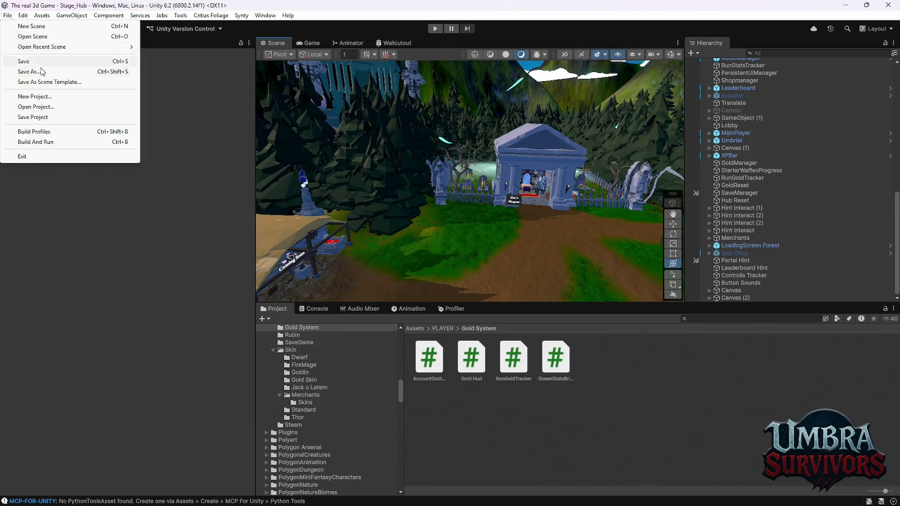
pyautogui.click(38, 61)
pyautogui.click(7, 15)
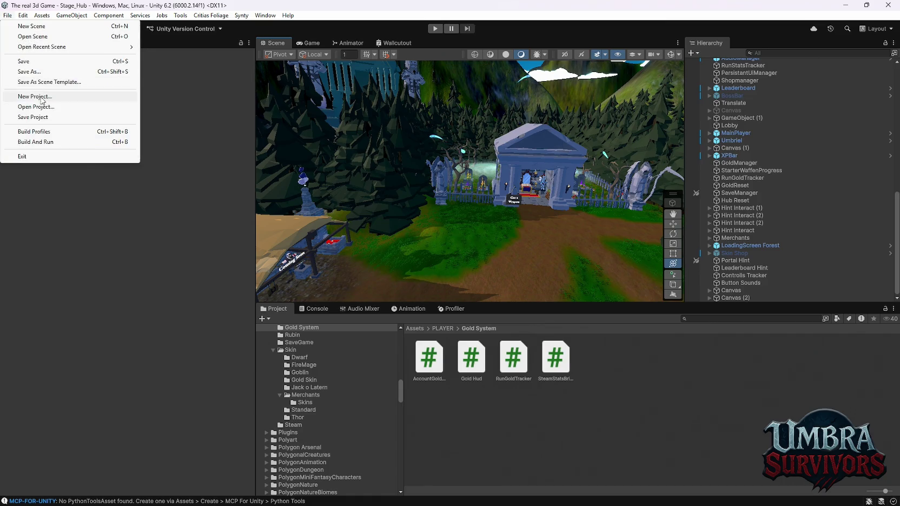
pyautogui.click(35, 131)
# Start a Windows build into ContentBuilder\content, then cancel it.
pyautogui.click(670, 325)
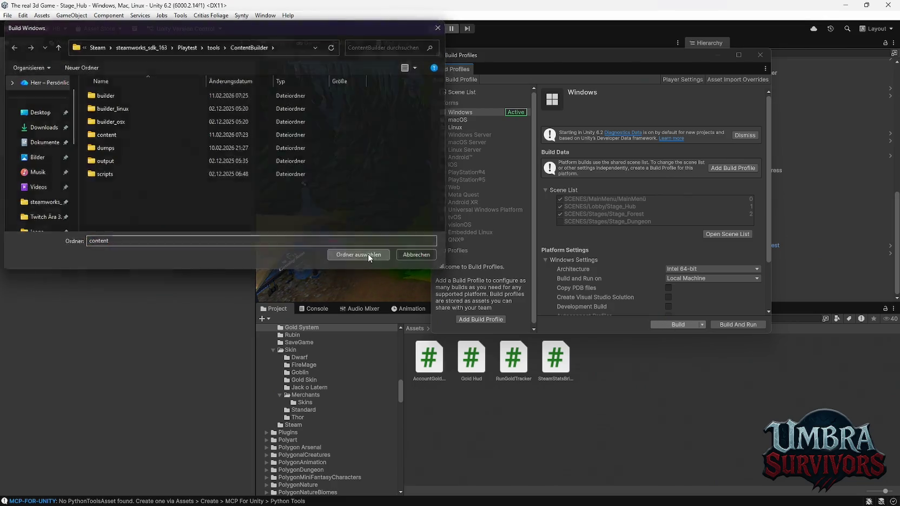
pyautogui.click(368, 254)
pyautogui.click(551, 264)
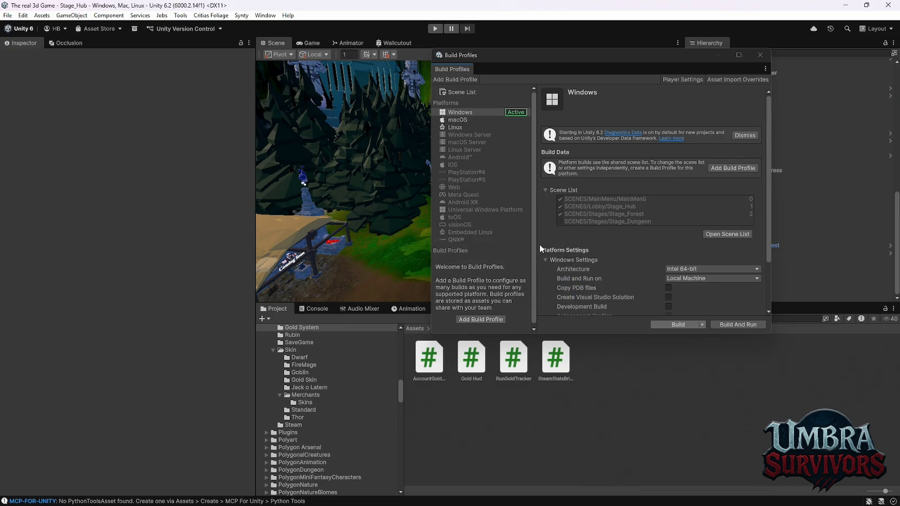
pyautogui.click(680, 325)
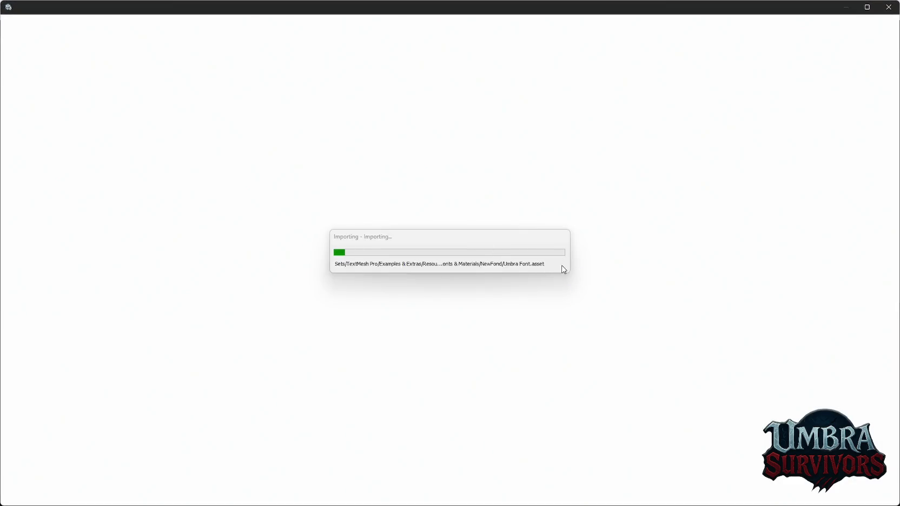
# Cancel the running build and close the Addressables Report window.
pyautogui.click(553, 265)
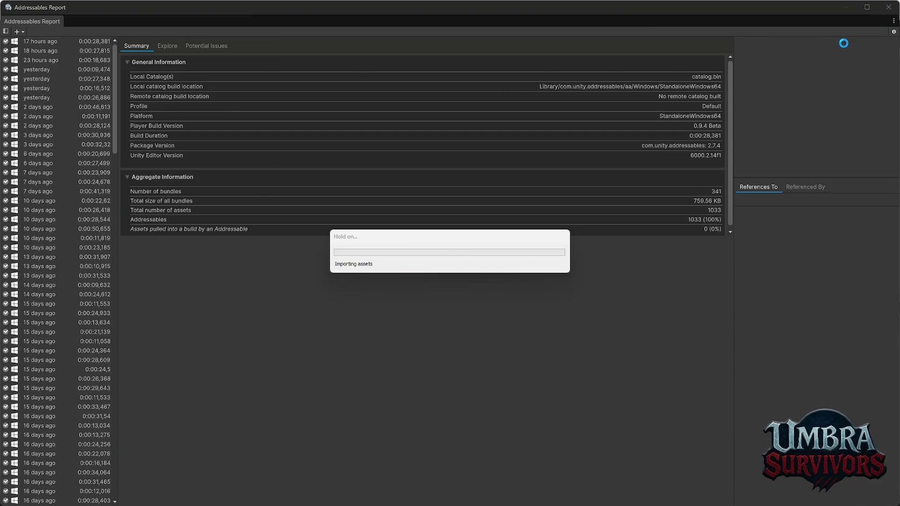
pyautogui.click(889, 7)
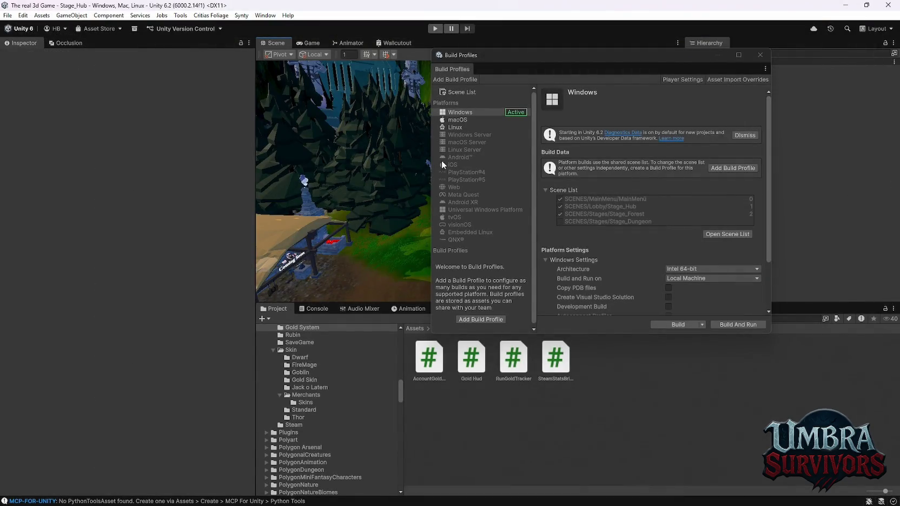
# Start a Windows build with steamworks_sdk_163\Demo\tools\ContentBuilder\content as the output folder.
pyautogui.click(683, 324)
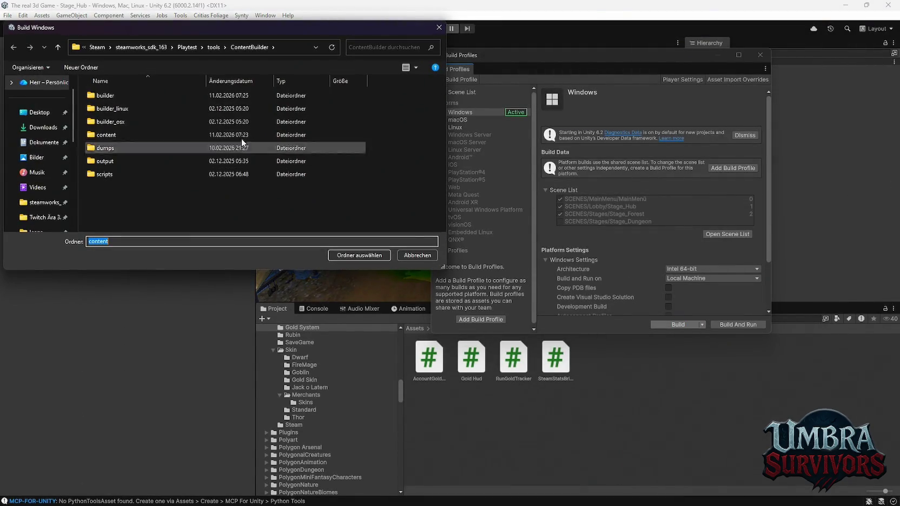
pyautogui.click(139, 47)
pyautogui.doubleClick(119, 93)
pyautogui.doubleClick(115, 145)
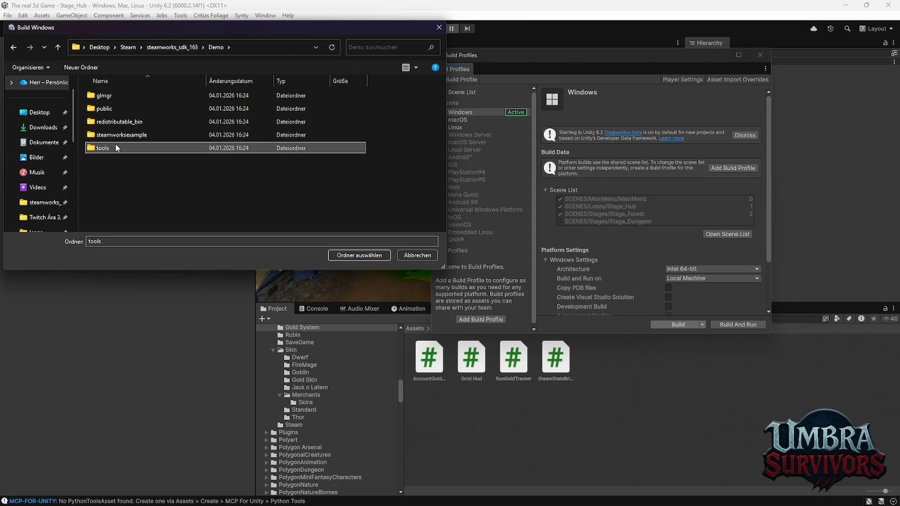
pyautogui.doubleClick(121, 111)
pyautogui.hotkey('alt', 'Left')
pyautogui.doubleClick(124, 109)
pyautogui.click(114, 135)
pyautogui.doubleClick(114, 137)
pyautogui.hotkey('alt', 'Left')
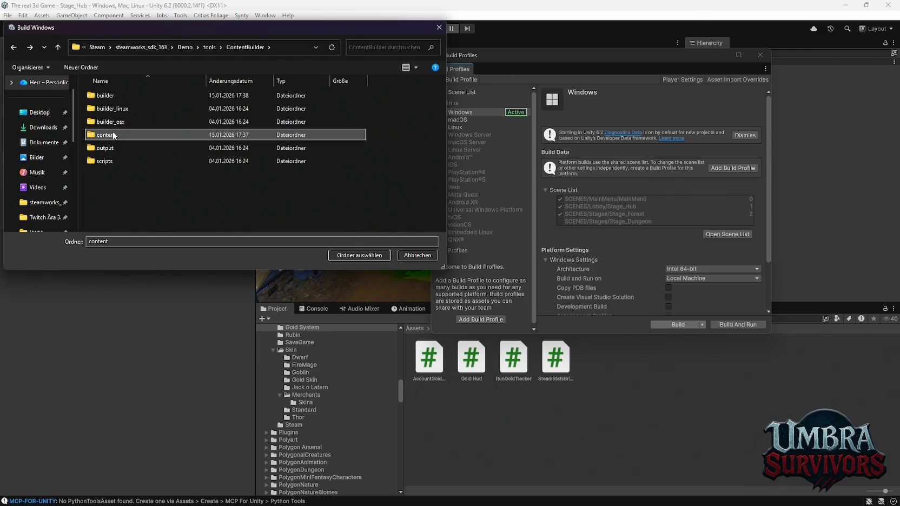
pyautogui.click(345, 256)
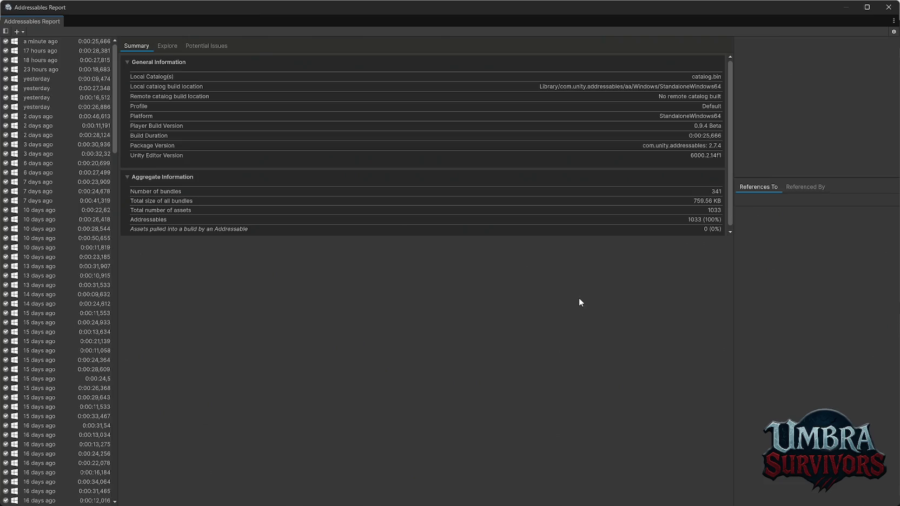
# Close the Addressables Report, save the project, and quit the Unity editor.
pyautogui.click(888, 7)
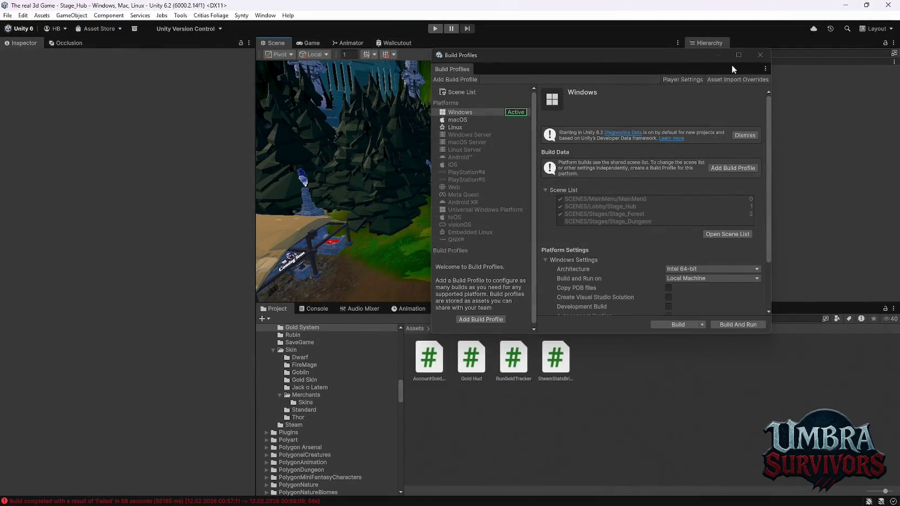
pyautogui.click(8, 15)
pyautogui.click(8, 15)
pyautogui.click(7, 15)
pyautogui.click(43, 117)
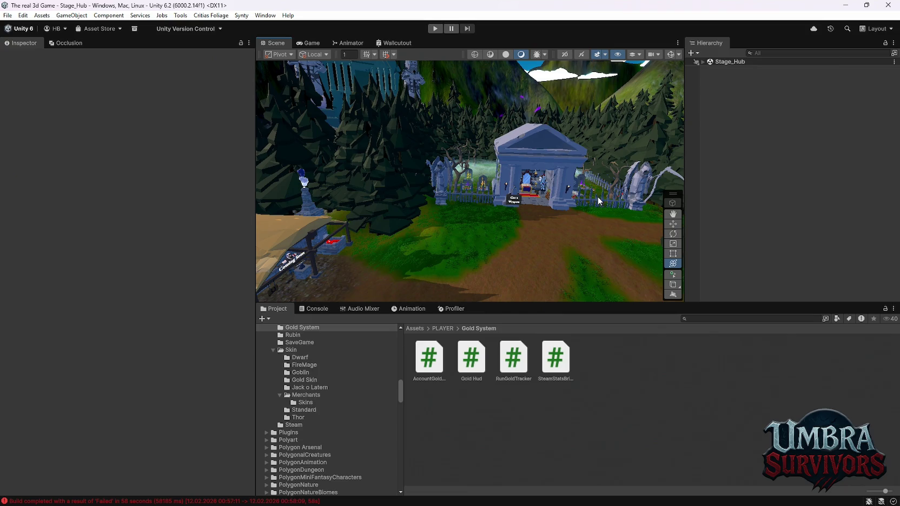
pyautogui.hotkey('alt', 'F4')
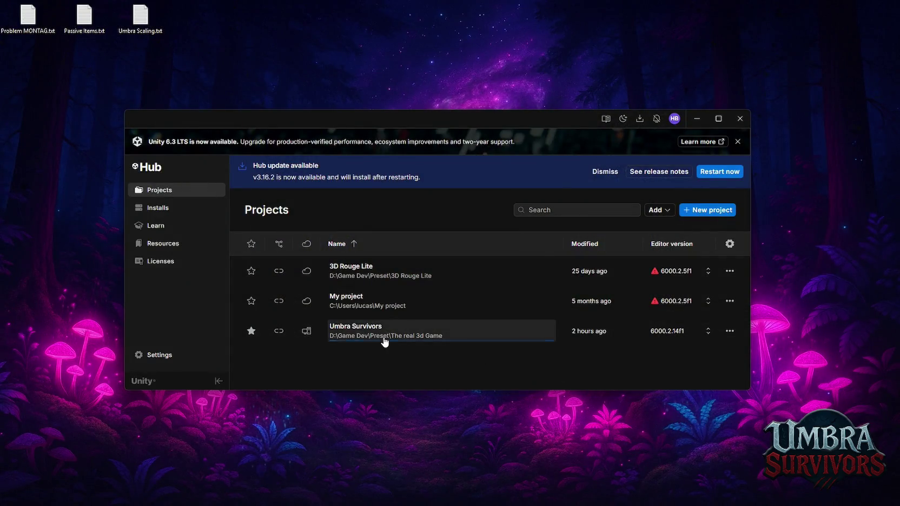
# Open The real 3d Game project from Unity Hub and let Stage_Hub load.
pyautogui.click(385, 332)
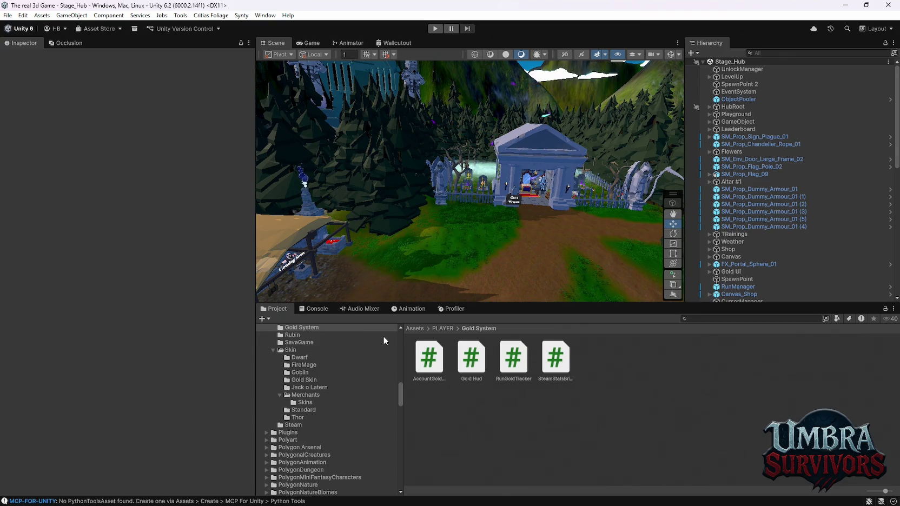
pyautogui.click(9, 15)
# Save the current scene and the whole project.
pyautogui.click(23, 61)
pyautogui.click(8, 15)
pyautogui.click(24, 117)
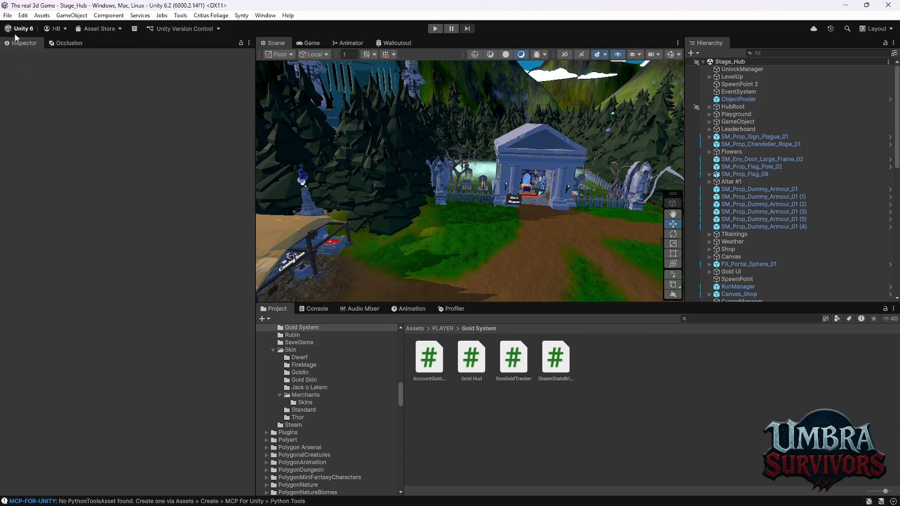
# Build for Windows into the Demo ContentBuilder content folder.
pyautogui.click(7, 15)
pyautogui.click(34, 131)
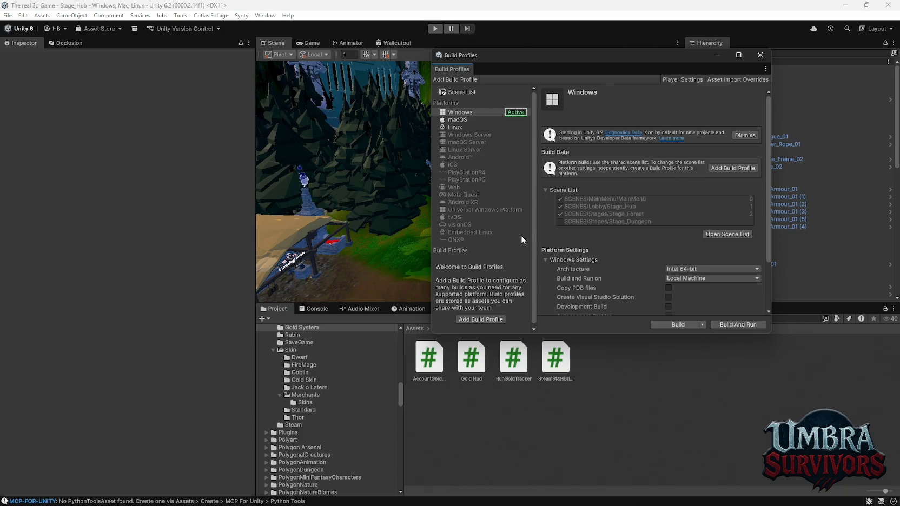
pyautogui.click(660, 323)
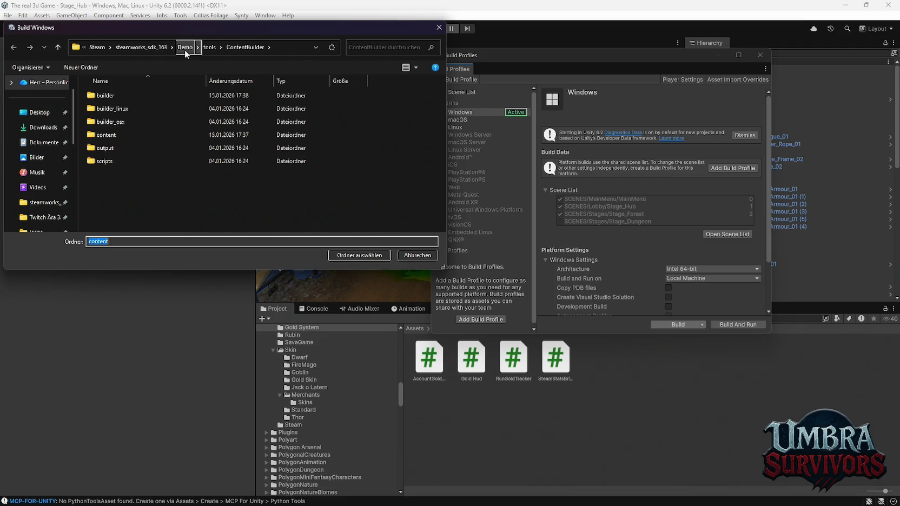
pyautogui.click(343, 255)
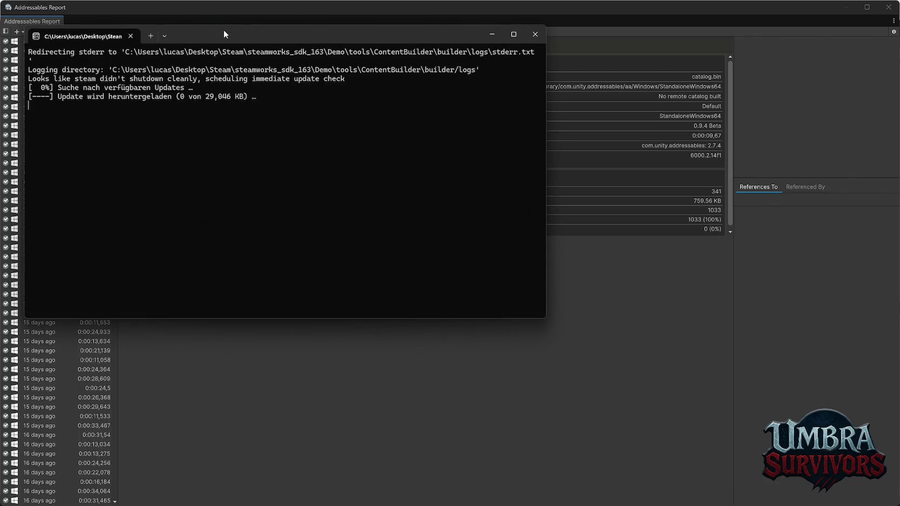
# Log steamcmd in to the Steam account with the login command and username.
pyautogui.moveTo(220, 34)
pyautogui.mouseDown()
pyautogui.moveTo(321, 115)
pyautogui.moveTo(378, 65)
pyautogui.moveTo(417, 96)
pyautogui.moveTo(401, 110)
pyautogui.mouseUp()
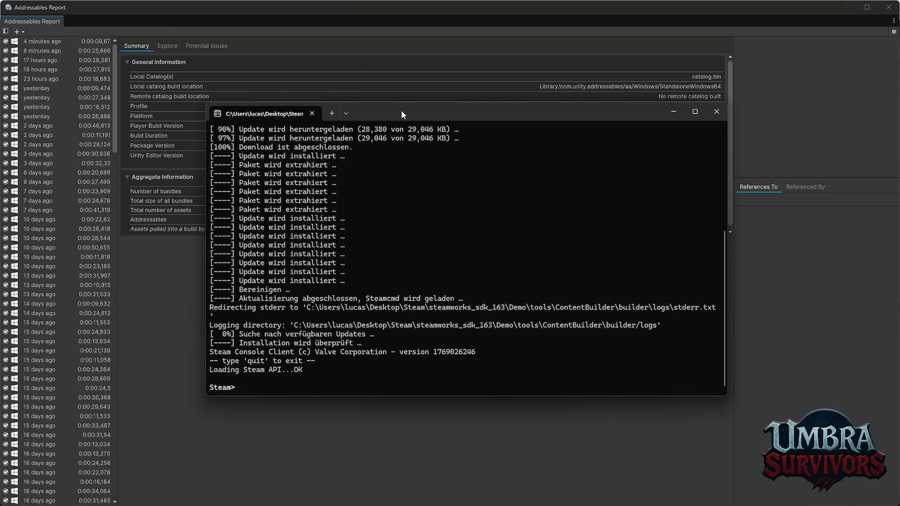
pyautogui.write('login herrbaumttv')
pyautogui.press('Return')
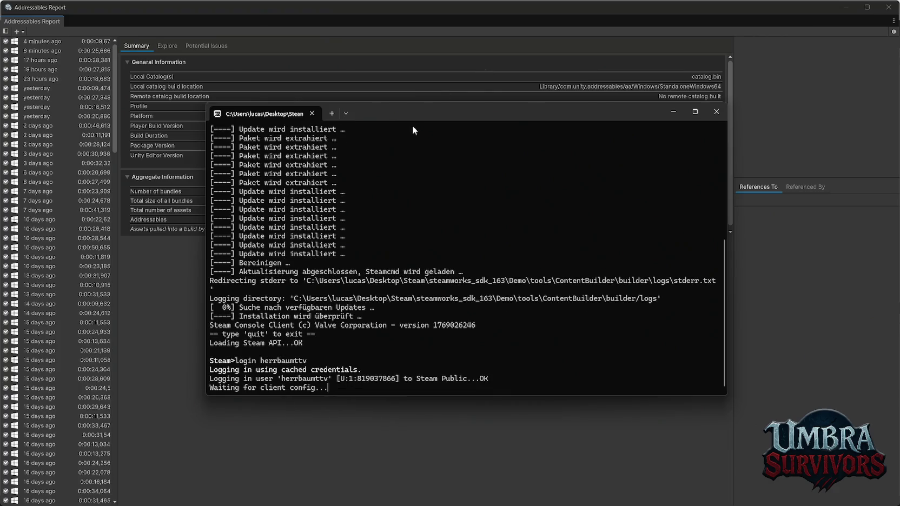
pyautogui.click(488, 476)
# Select the Demo run_app_build command line in Problem MONTAG.txt.
pyautogui.moveTo(519, 503)
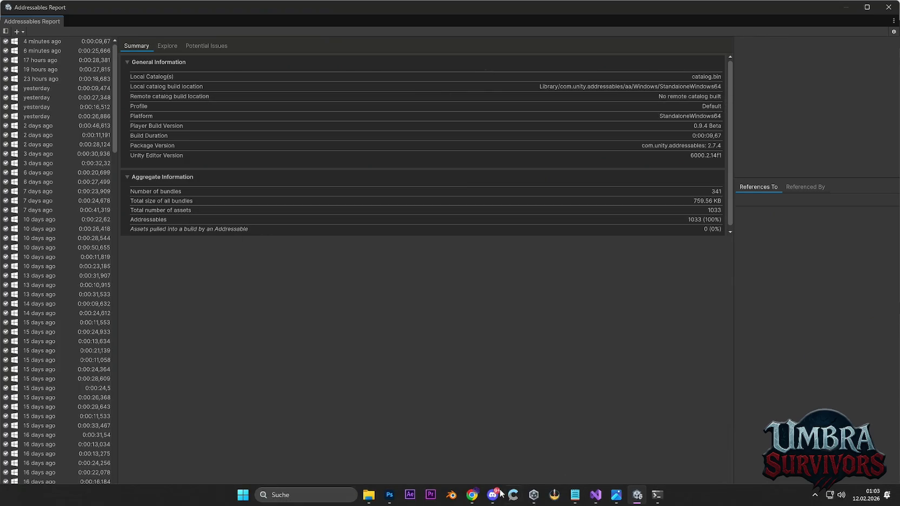
pyautogui.click(575, 500)
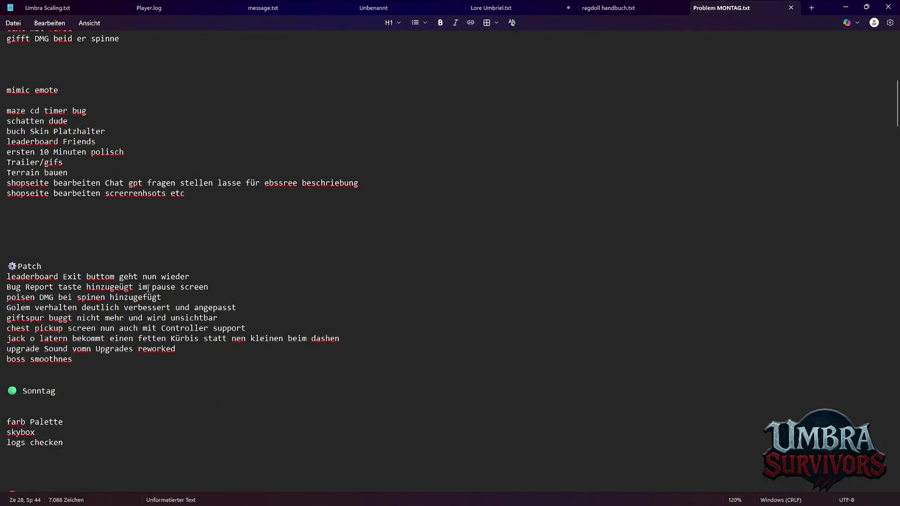
pyautogui.scroll(10, 195, 271)
pyautogui.moveTo(594, 55); pyautogui.dragTo(117, 59)
pyautogui.click(575, 54)
pyautogui.moveTo(577, 44); pyautogui.dragTo(32, 46)
pyautogui.hotkey('ctrl', 'c')
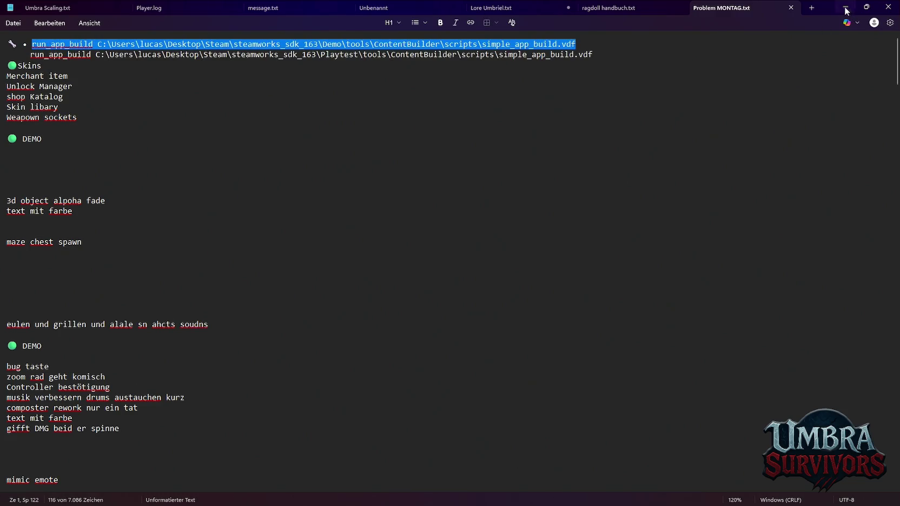
# Paste and run the Demo run_app_build command in steamcmd, then run it again.
pyautogui.click(846, 7)
pyautogui.click(637, 495)
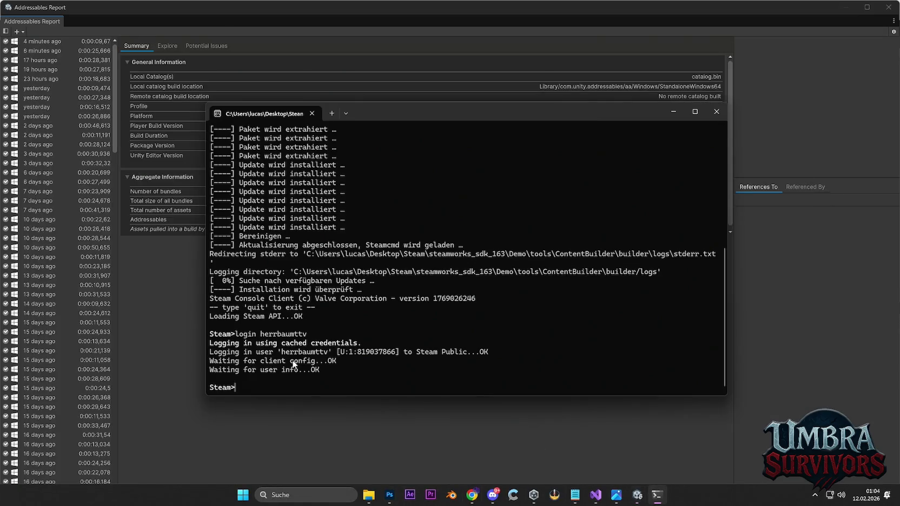
pyautogui.hotkey('ctrl', 'v')
pyautogui.press('Return')
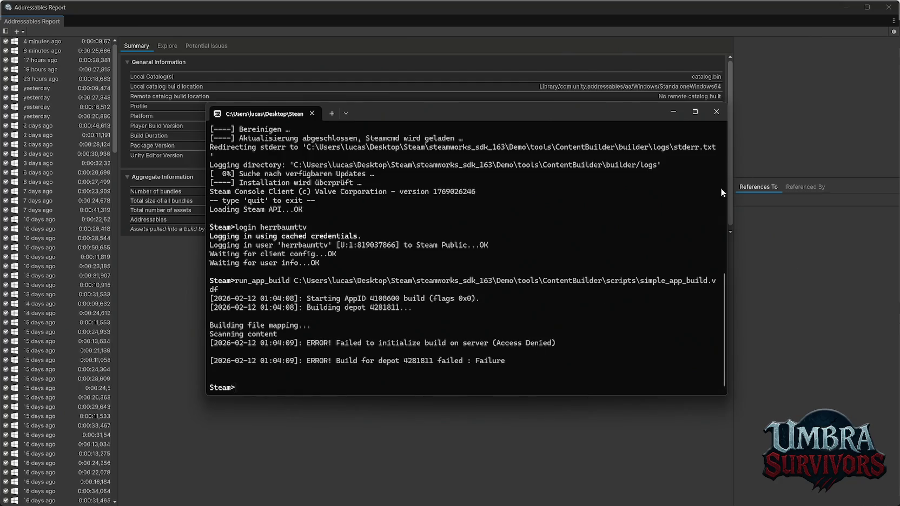
pyautogui.press('Up')
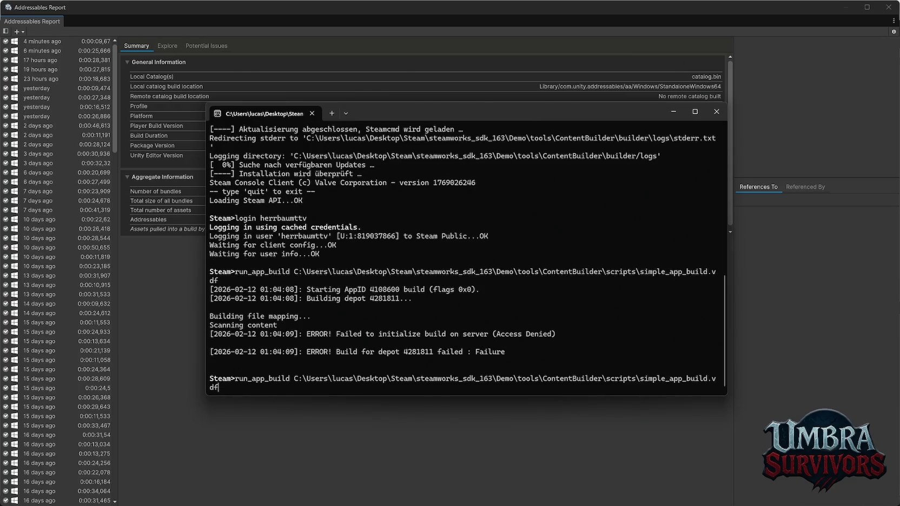
pyautogui.press('Return')
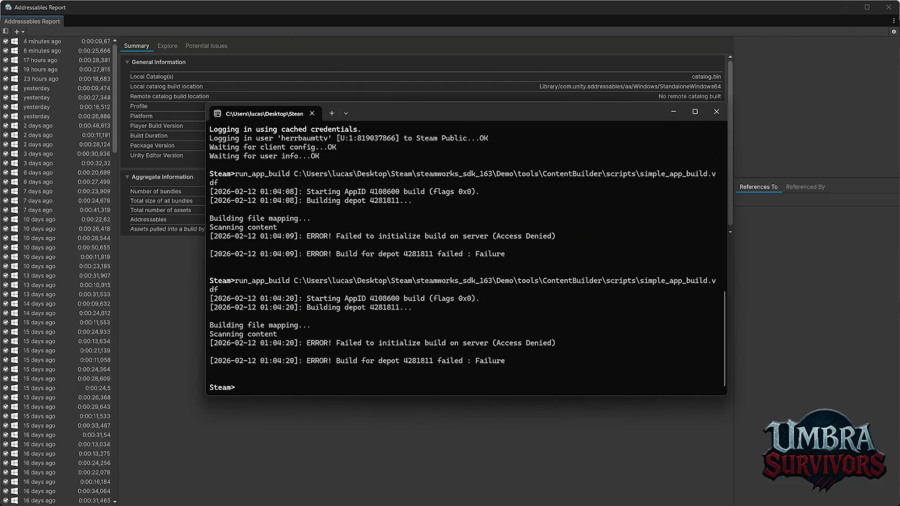
# Minimize the terminal and bring Problem MONTAG.txt back to full screen.
pyautogui.click(673, 112)
pyautogui.hotkey('alt', 'Tab')
pyautogui.click(400, 162)
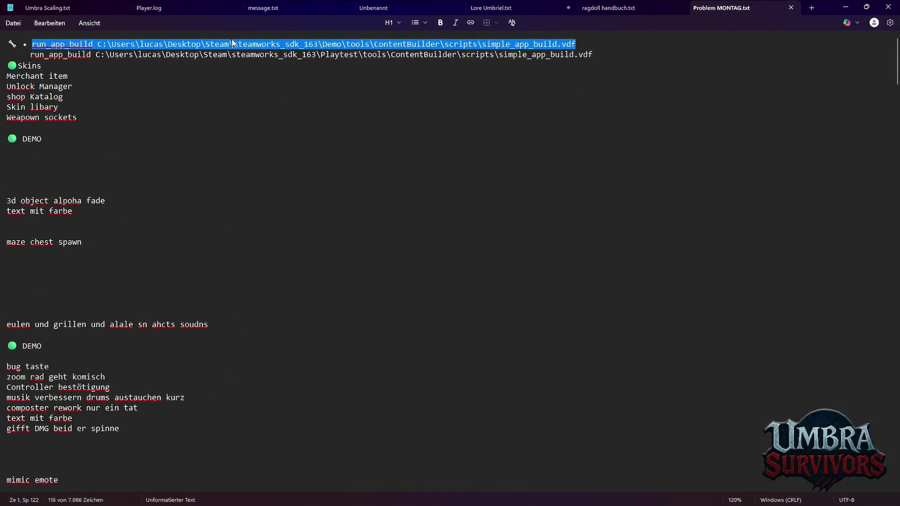
# Minimize the notes, close the Addressables Report, and open Chrome's Bestenlisten bookmark.
pyautogui.click(846, 7)
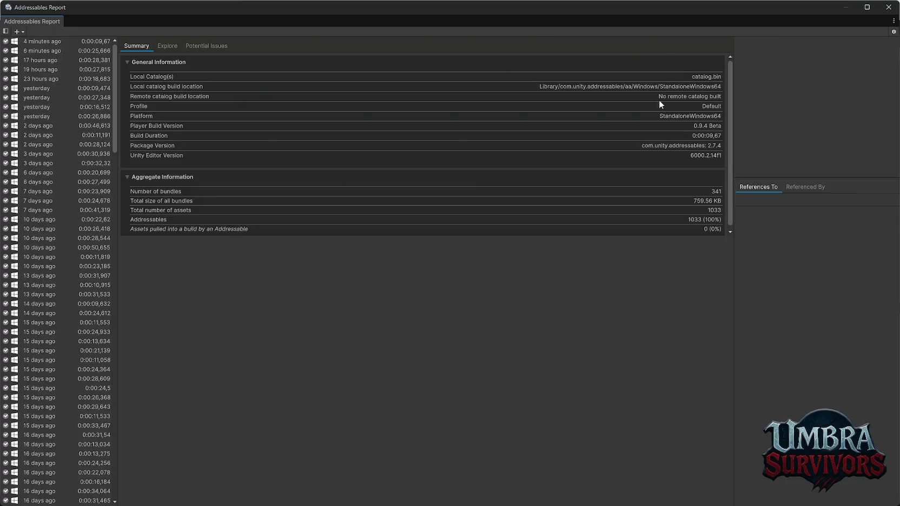
pyautogui.click(888, 9)
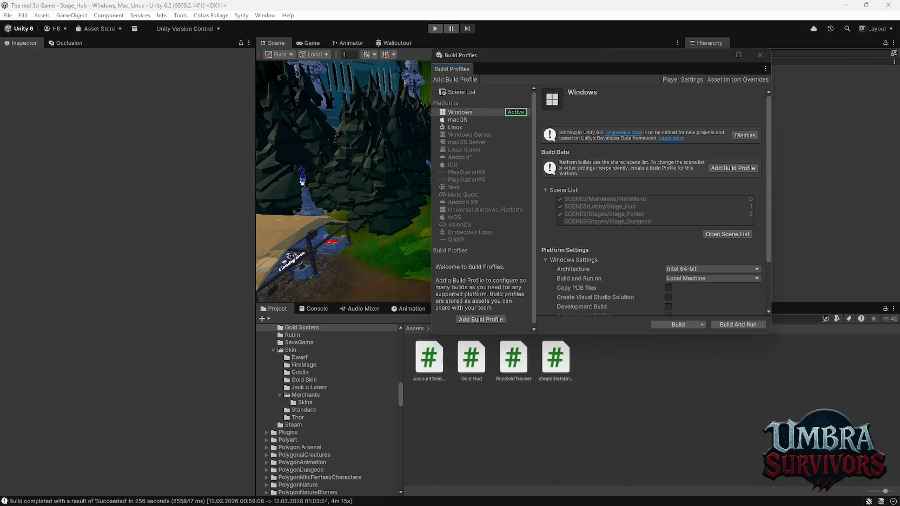
pyautogui.hotkey('alt', 'Tab')
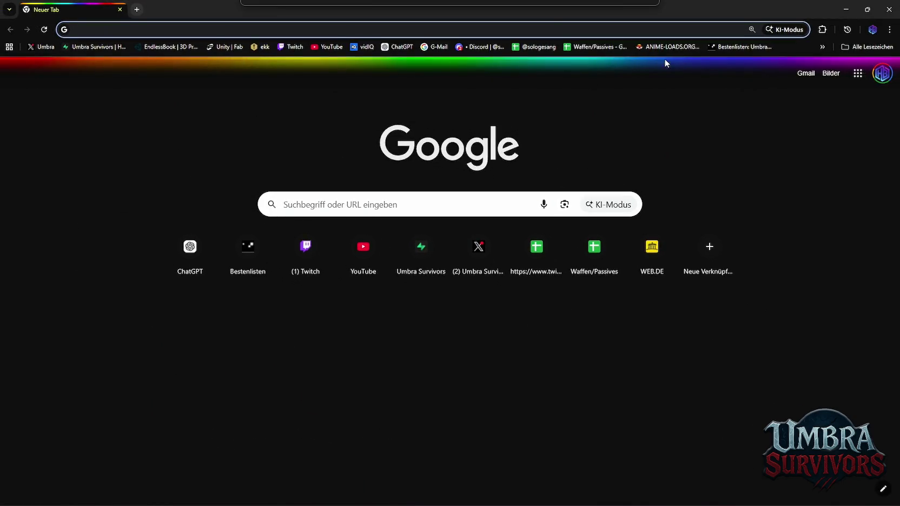
pyautogui.click(740, 47)
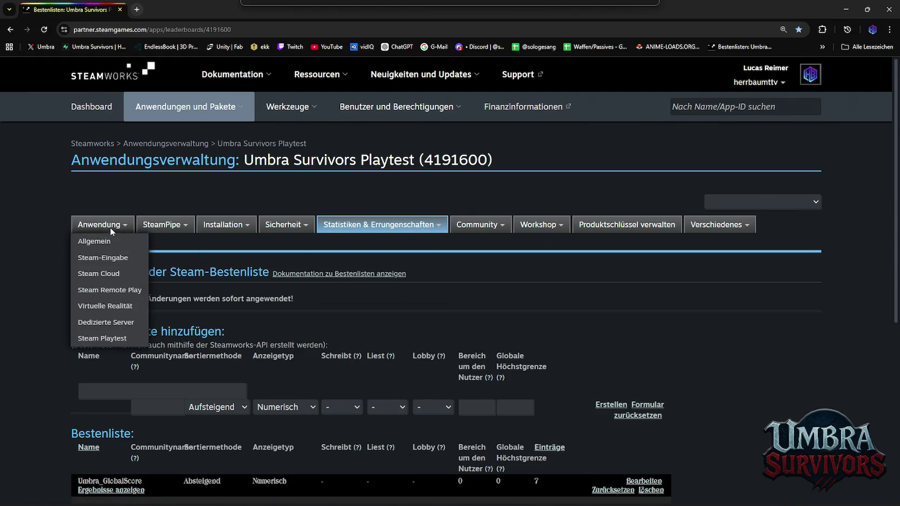
pyautogui.moveTo(167, 223)
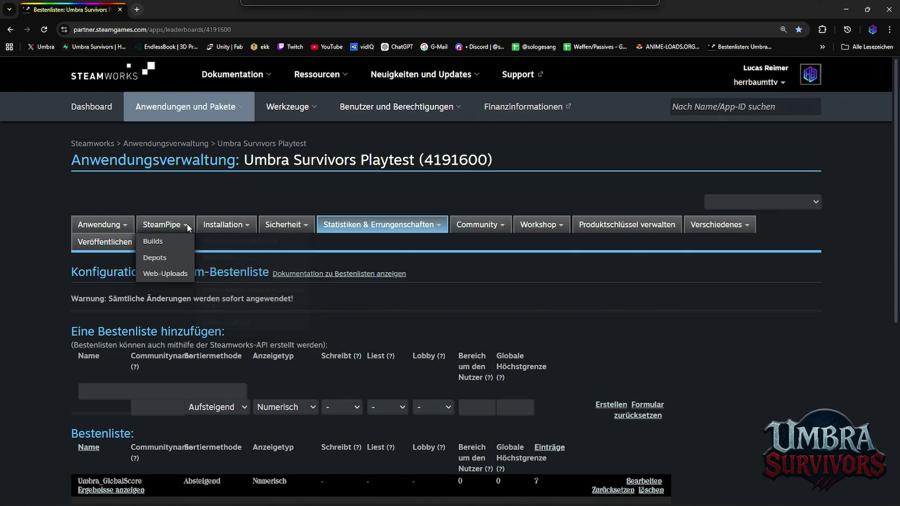
pyautogui.click(167, 242)
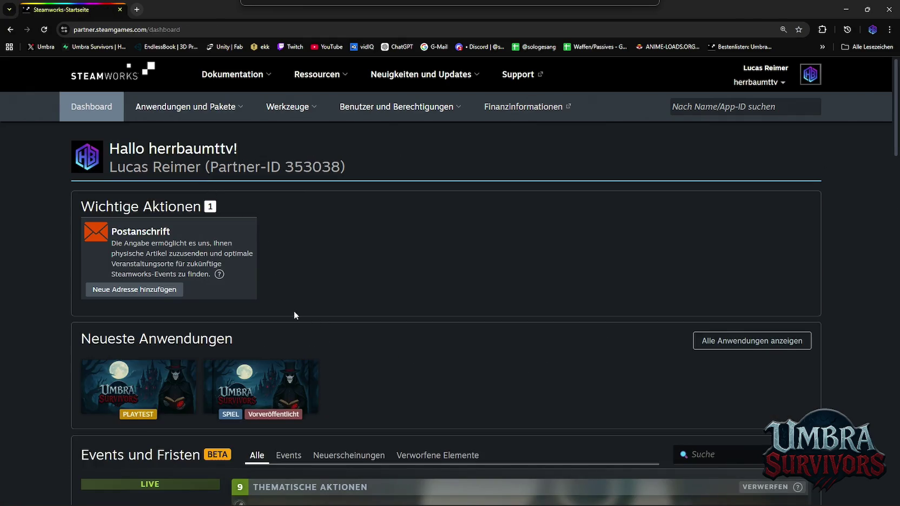
pyautogui.scroll(-3, 295, 314)
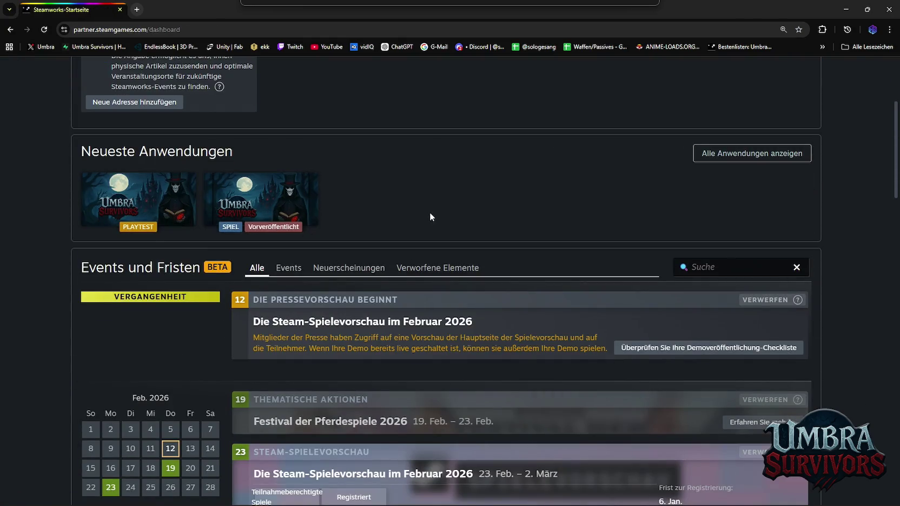
pyautogui.scroll(-8, 417, 220)
pyautogui.scroll(9, 343, 267)
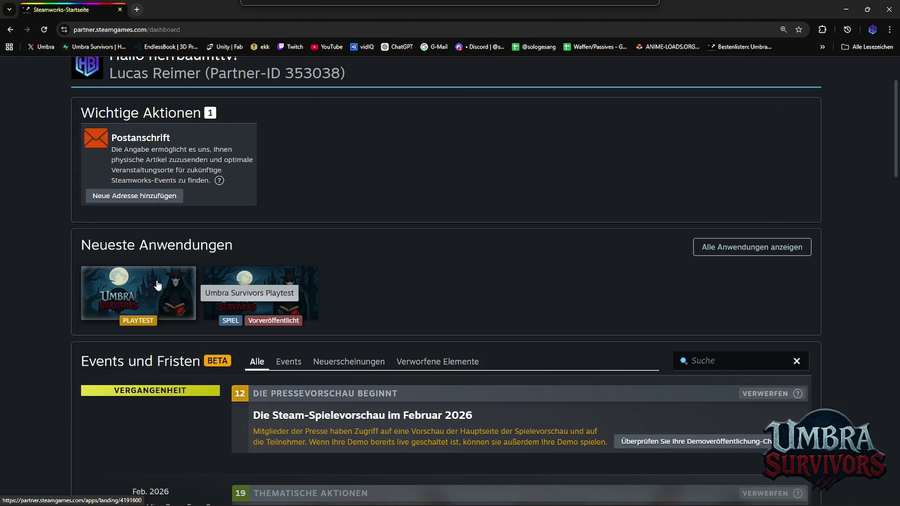
pyautogui.scroll(2, 249, 287)
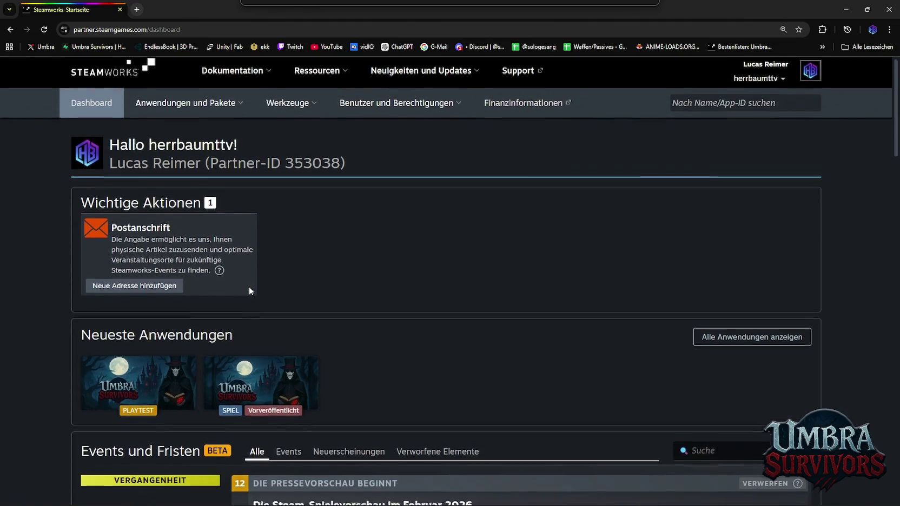
pyautogui.scroll(-15, 249, 291)
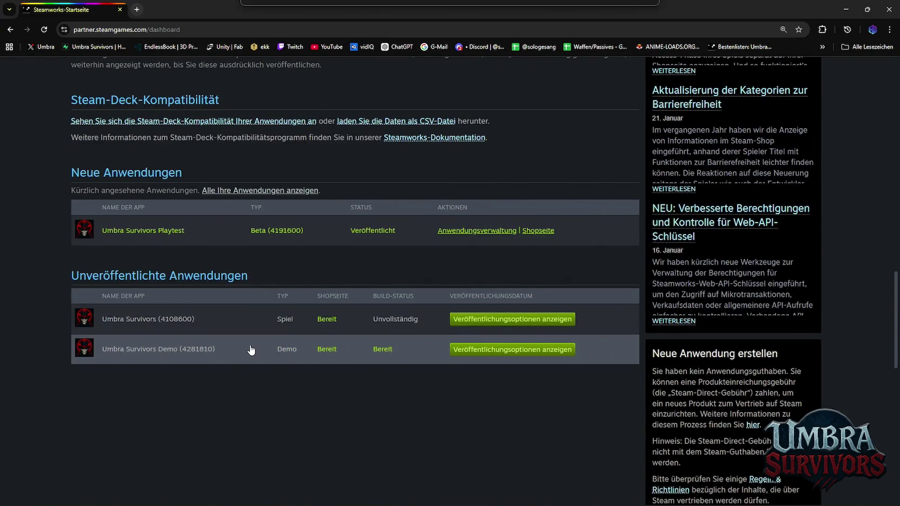
pyautogui.click(241, 355)
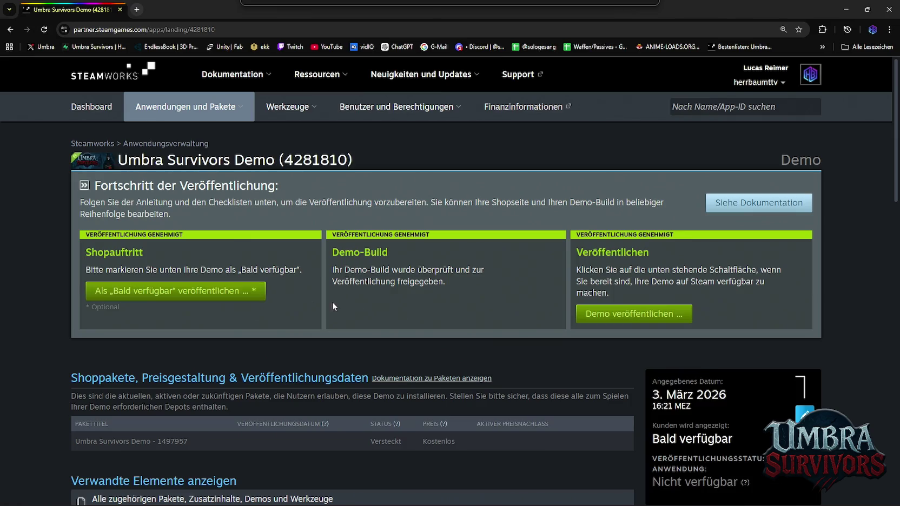
# Expand the Demo's completed build checklist and open its configured builds list.
pyautogui.scroll(-3, 450, 318)
pyautogui.scroll(-7, 593, 312)
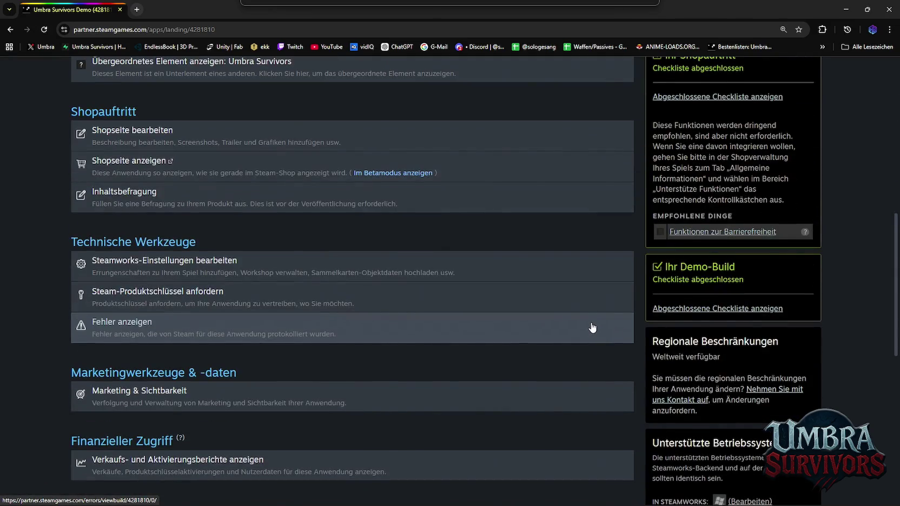
pyautogui.click(679, 309)
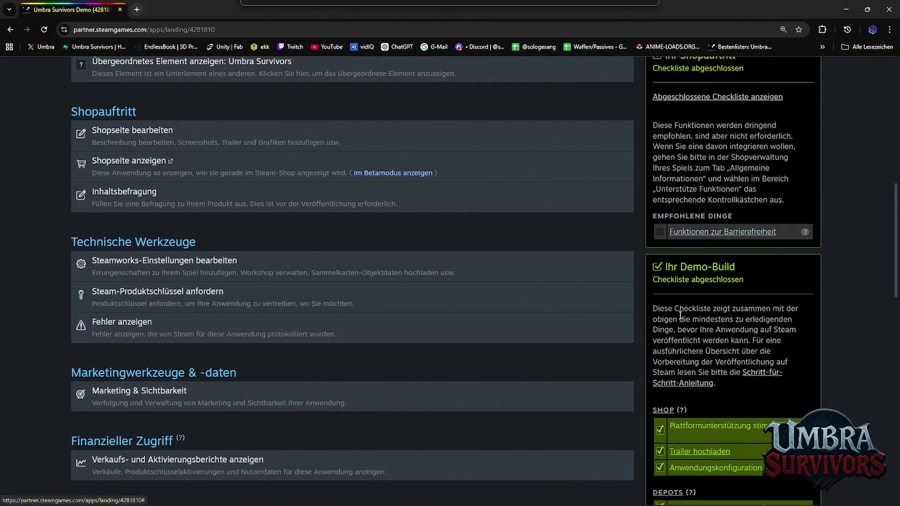
pyautogui.scroll(-5, 680, 313)
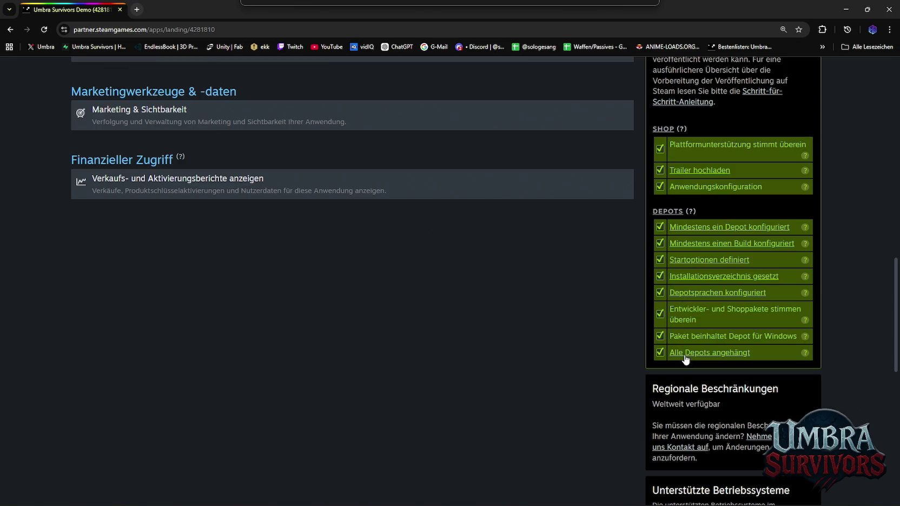
pyautogui.click(686, 245)
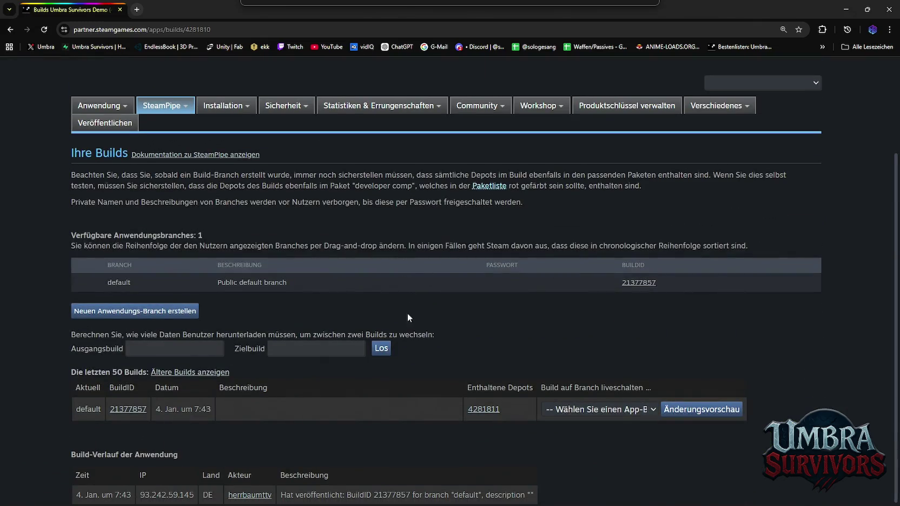
pyautogui.scroll(2, 303, 379)
pyautogui.scroll(-2, 290, 345)
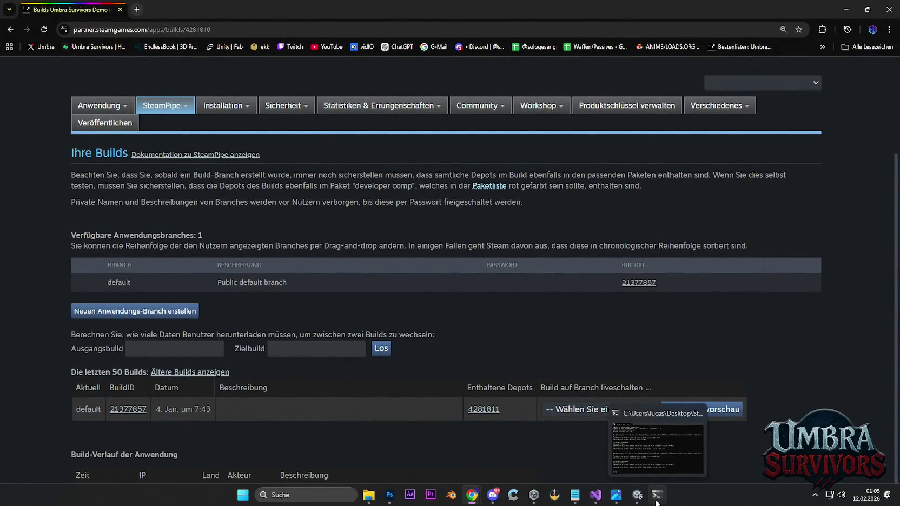
pyautogui.click(656, 503)
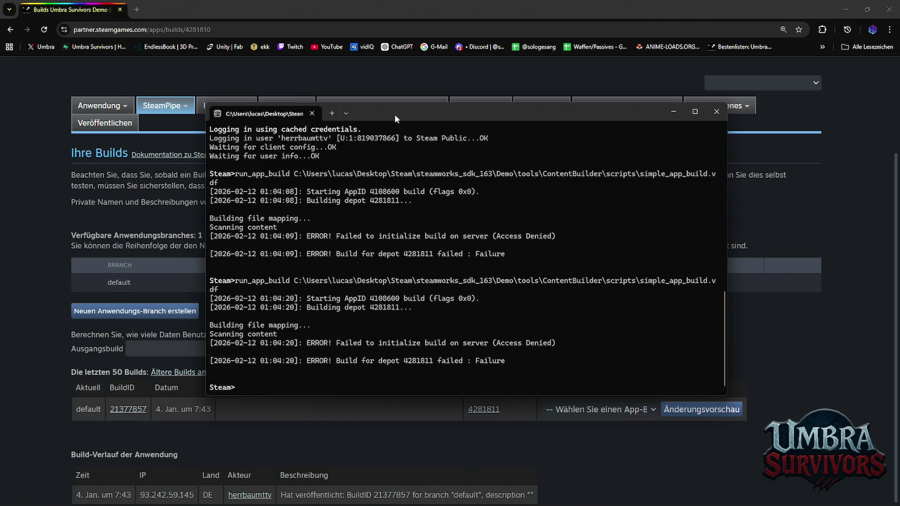
pyautogui.hotkey('alt', 'Tab')
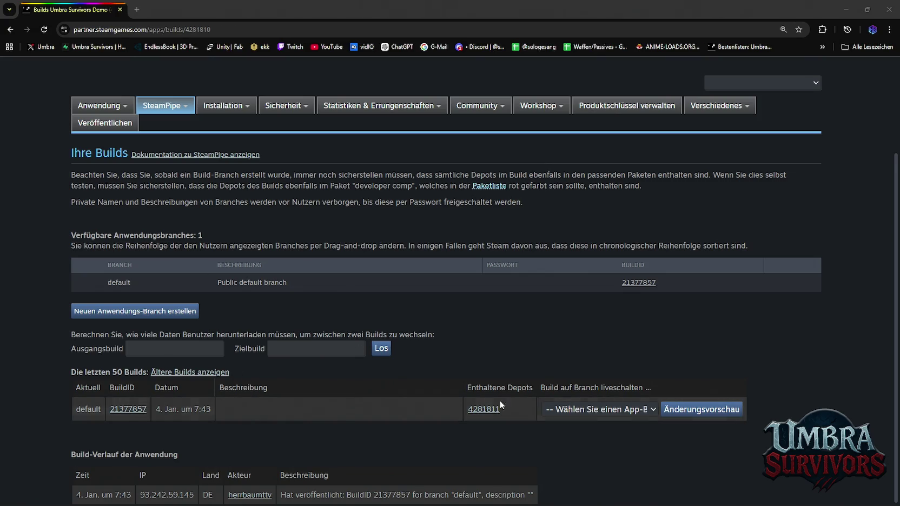
pyautogui.click(162, 147)
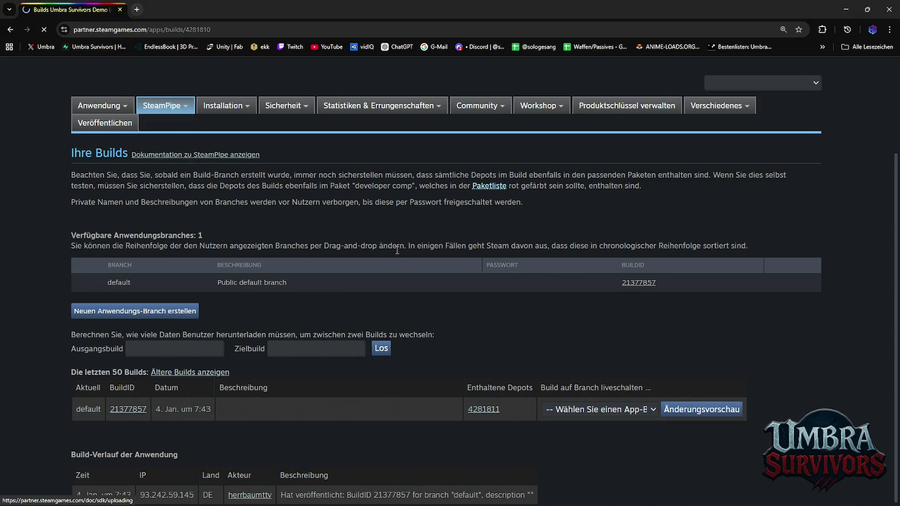
# Expand depot 4281811's language, OS, architecture and platform settings on the Depots page.
pyautogui.scroll(-5, 386, 293)
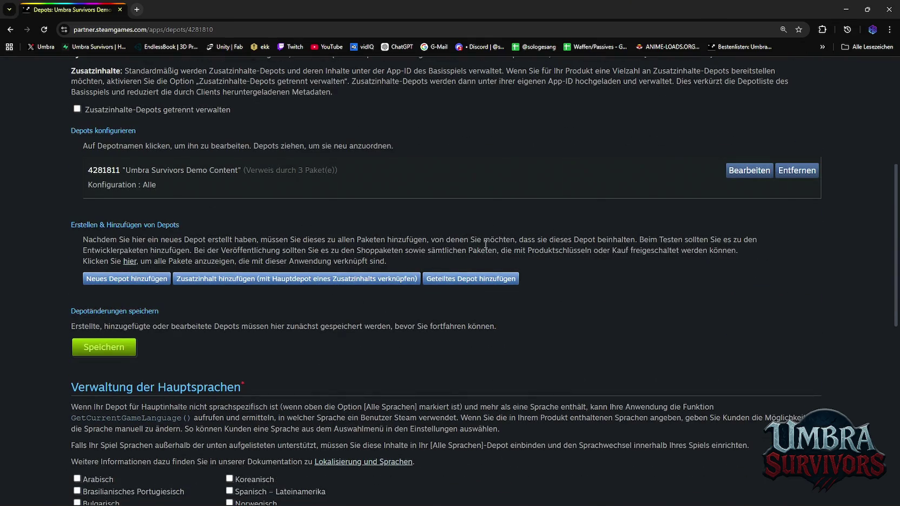
pyautogui.scroll(-2, 450, 242)
pyautogui.scroll(2, 451, 242)
pyautogui.click(750, 170)
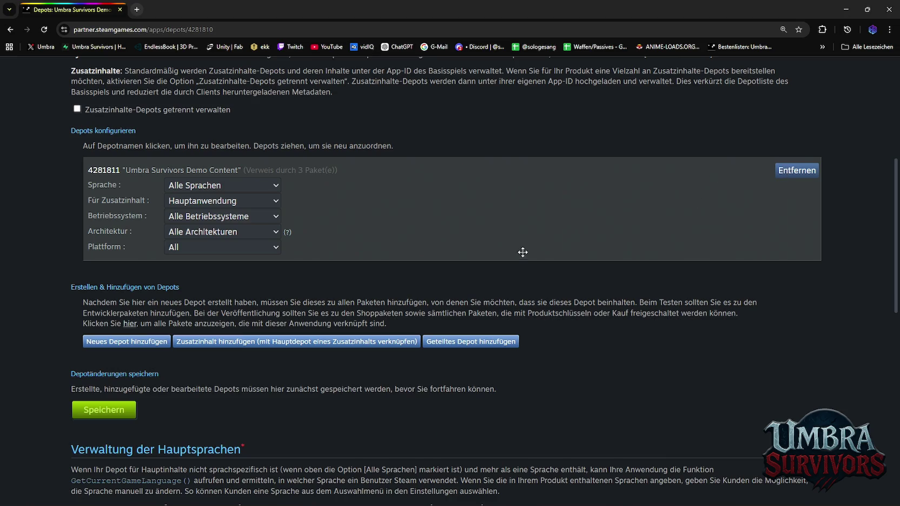
pyautogui.scroll(-5, 501, 267)
pyautogui.scroll(5, 498, 270)
pyautogui.scroll(5, 498, 269)
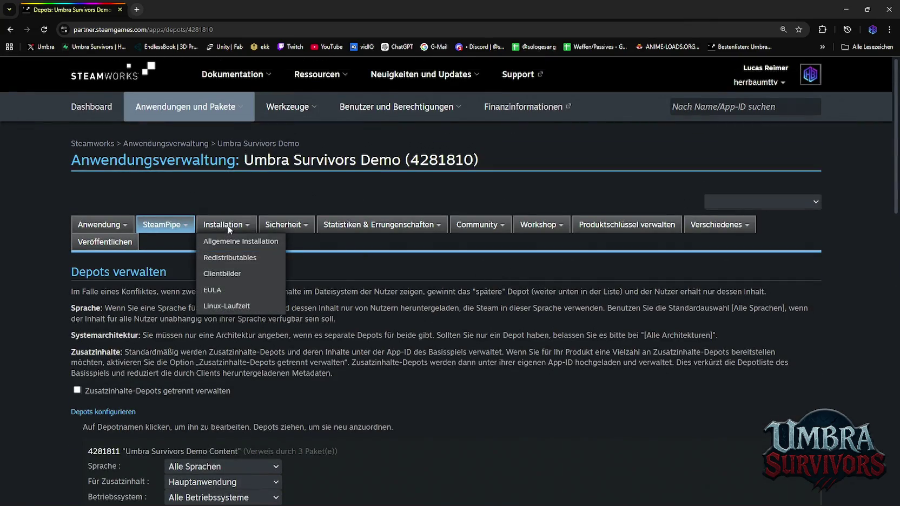
pyautogui.moveTo(86, 222)
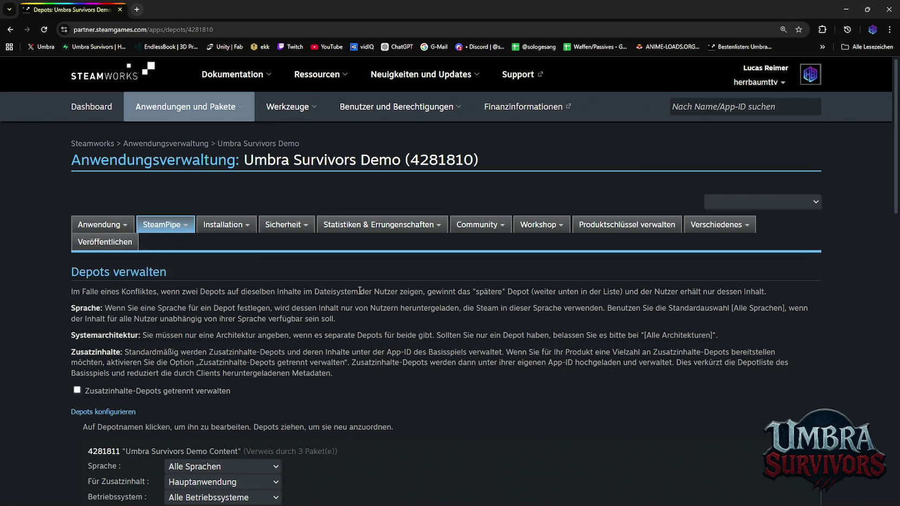
pyautogui.scroll(-2, 359, 292)
pyautogui.scroll(2, 358, 286)
pyautogui.moveTo(220, 230)
# Check the simple_app_build.vdf build script in Notepad, then minimize it to return to Steamworks.
pyautogui.press('super+Tab')
pyautogui.press('Escape')
pyautogui.moveTo(421, 230)
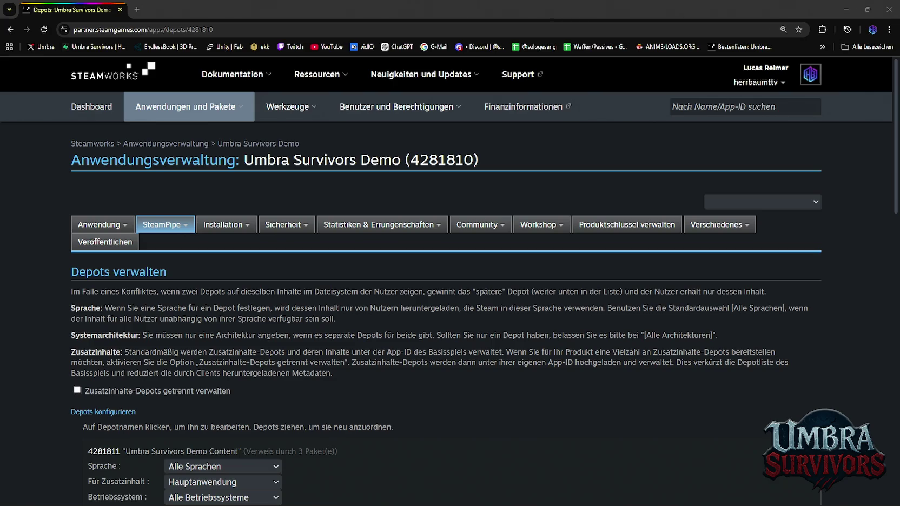
pyautogui.hotkey('alt', 'Tab')
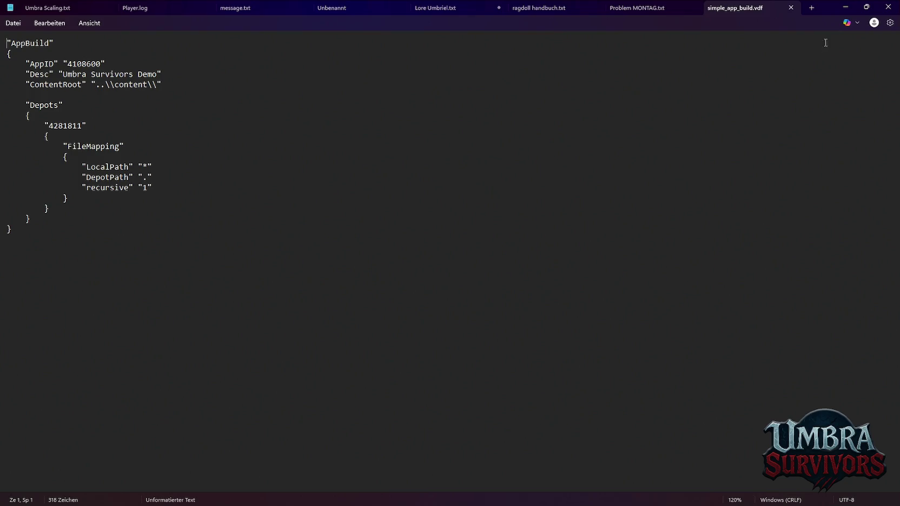
pyautogui.click(845, 7)
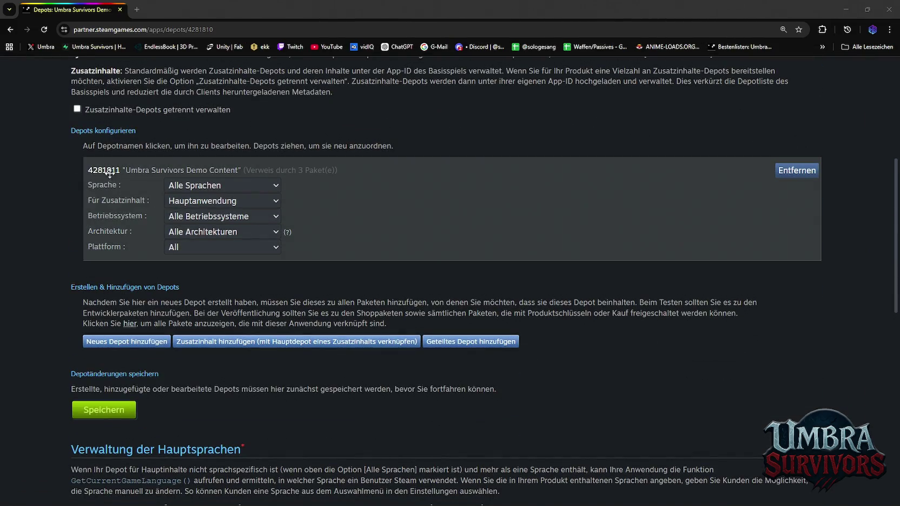
pyautogui.scroll(5, 111, 177)
pyautogui.moveTo(90, 237)
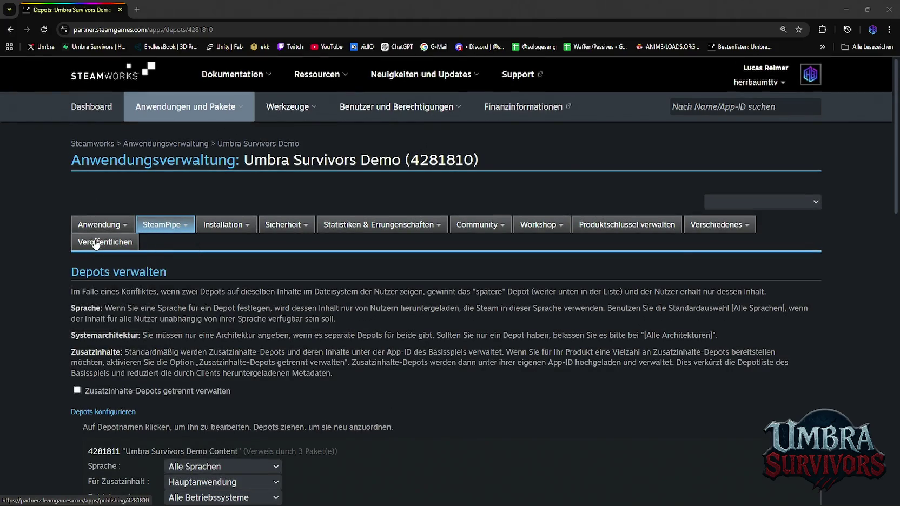
pyautogui.click(93, 242)
# Play the Umbra Survivors demo past the intro cutscene, run the character briefly, then pause.
pyautogui.scroll(-2, 302, 306)
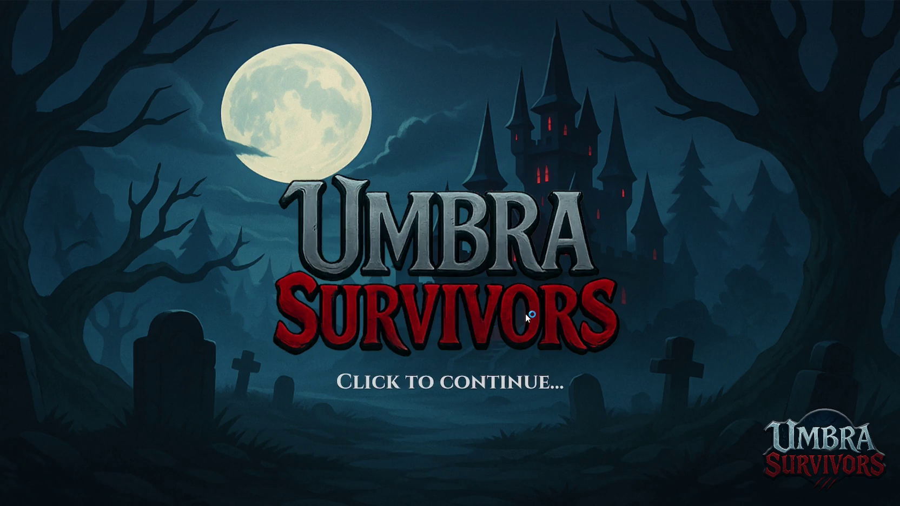
pyautogui.click(525, 313)
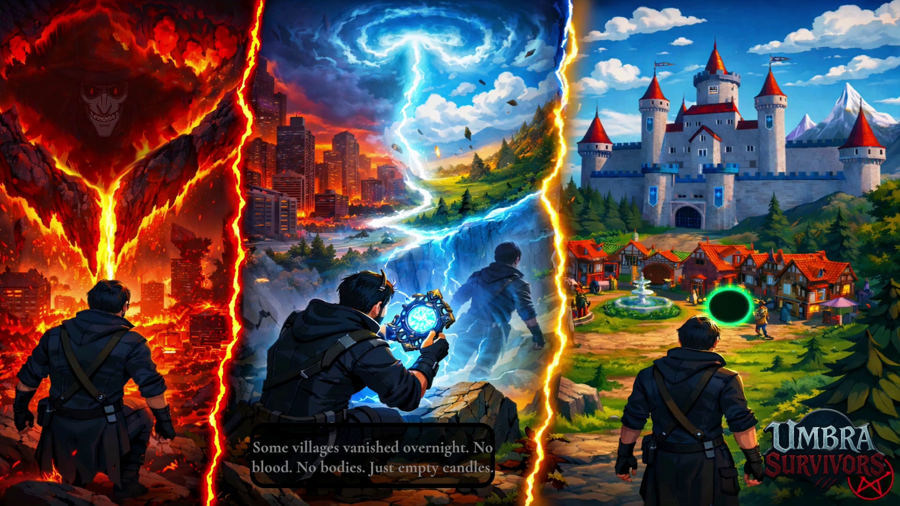
pyautogui.click(60, 163)
pyautogui.press('a')
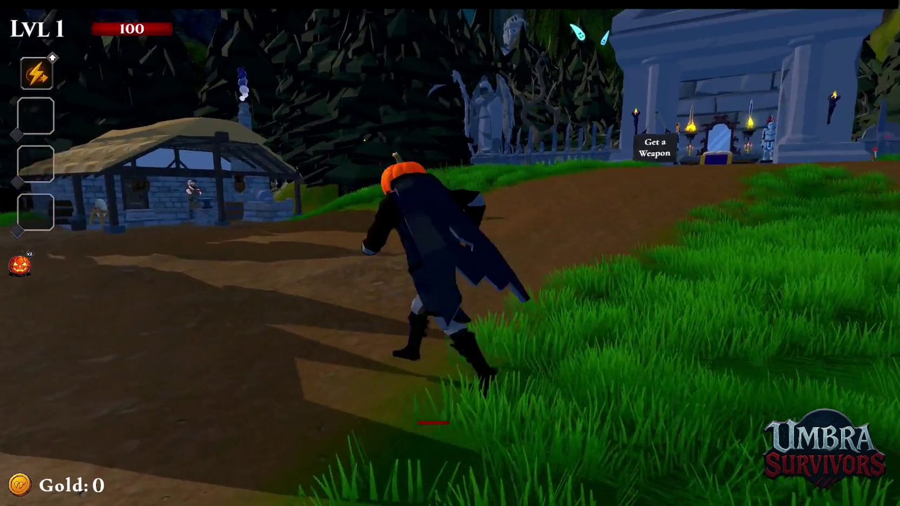
pyautogui.press('Escape')
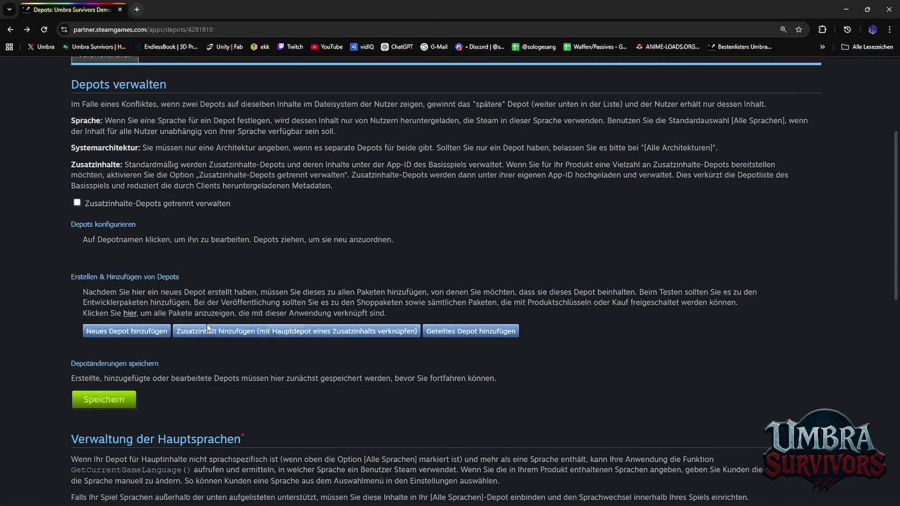
pyautogui.click(127, 331)
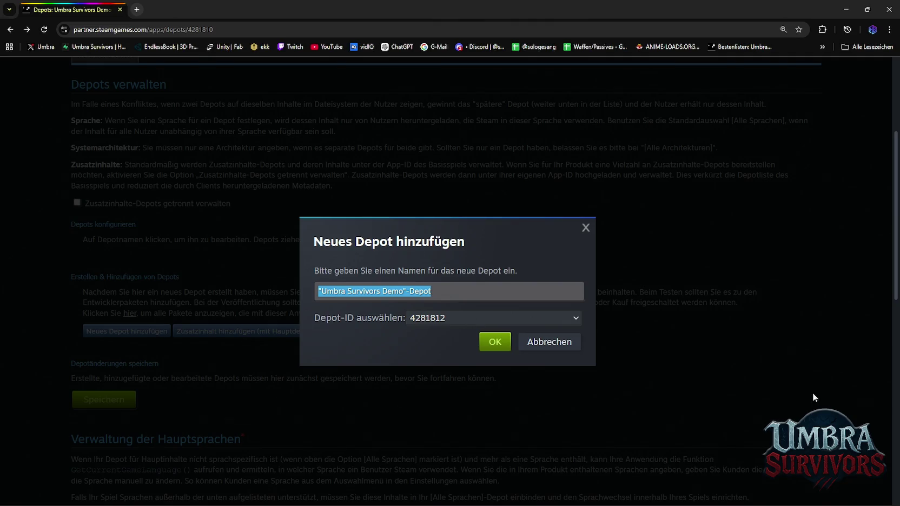
# Add a new depot with ID 4281812 and the default Umbra Survivors Demo depot name.
pyautogui.hotkey('alt', 'Tab')
pyautogui.hotkey('alt', 'Tab')
pyautogui.hotkey('alt', 'Tab')
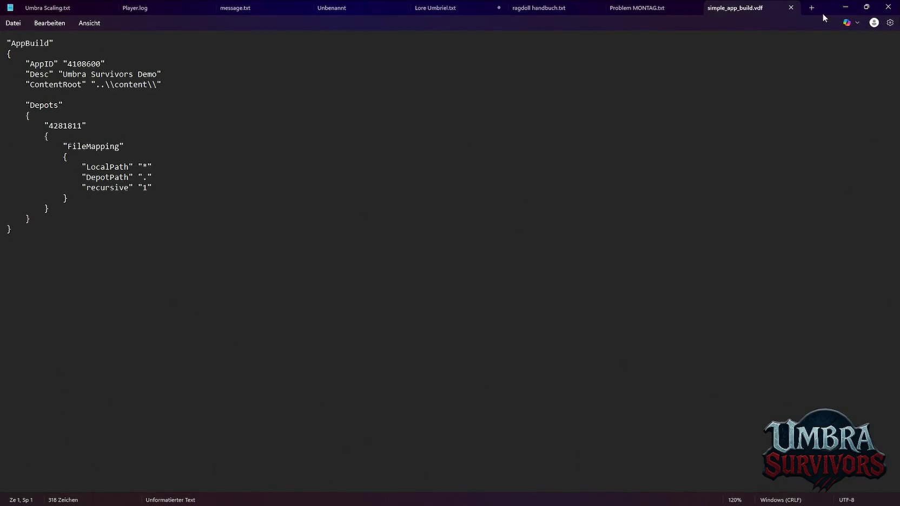
pyautogui.click(845, 7)
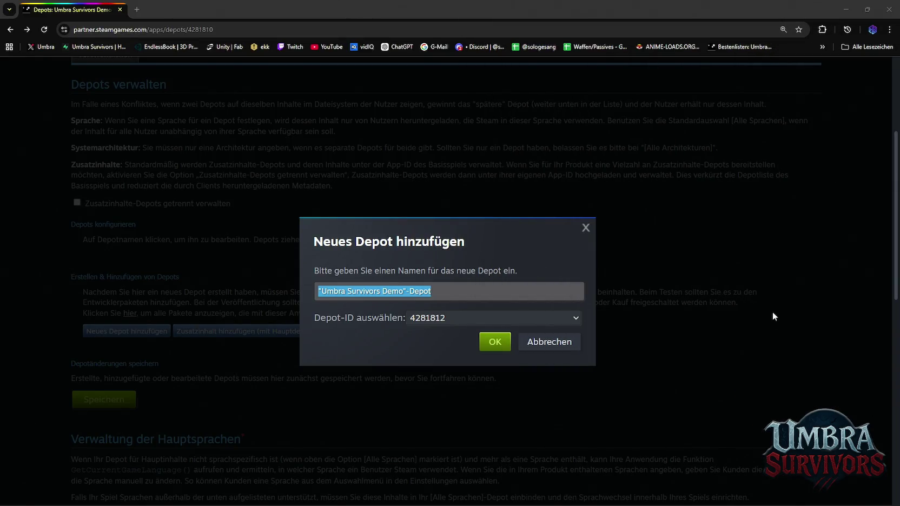
pyautogui.click(453, 318)
pyautogui.click(360, 330)
pyautogui.click(461, 317)
pyautogui.click(433, 322)
pyautogui.rightClick(432, 322)
pyautogui.click(495, 342)
pyautogui.click(495, 342)
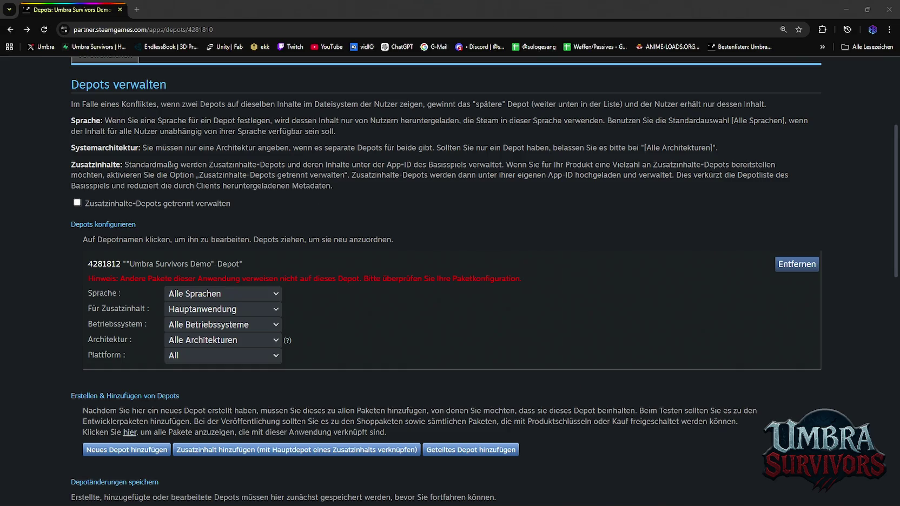
# Bring the steamcmd terminal to the front.
pyautogui.hotkey('alt', 'Tab')
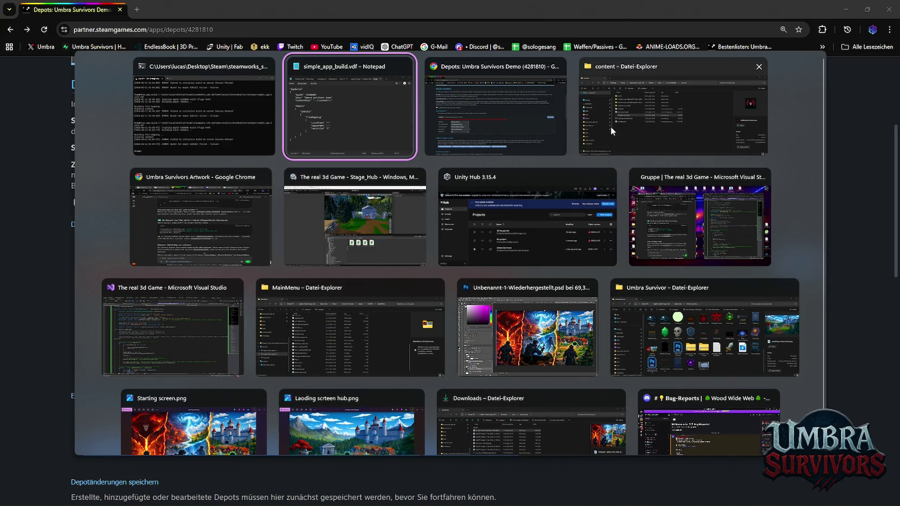
pyautogui.press('super')
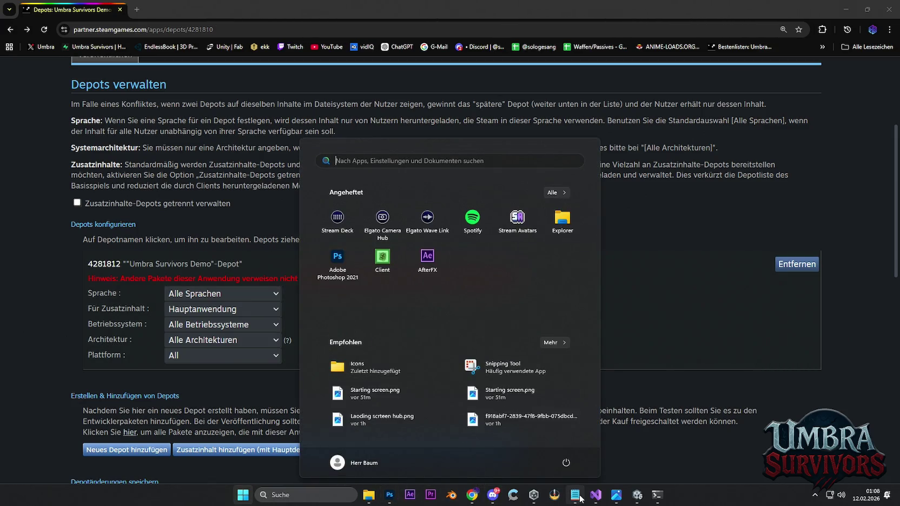
pyautogui.press('Escape')
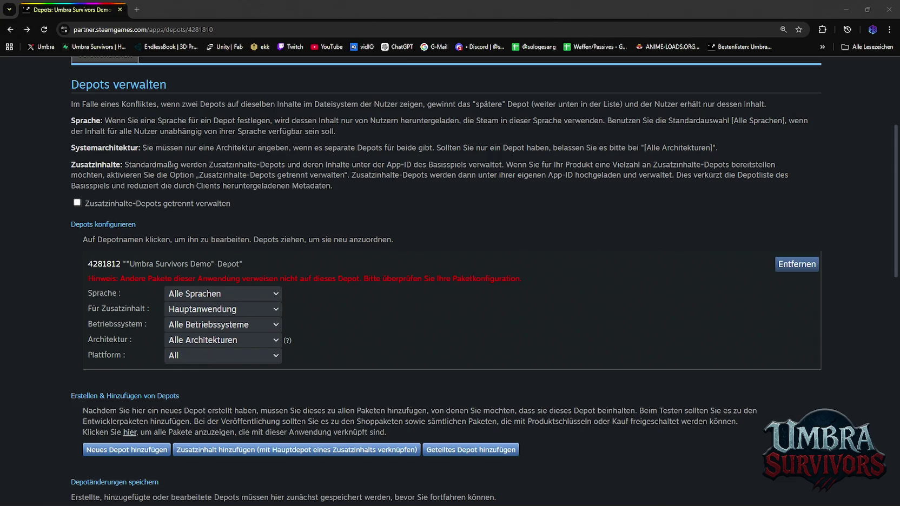
pyautogui.hotkey('alt', 'Tab')
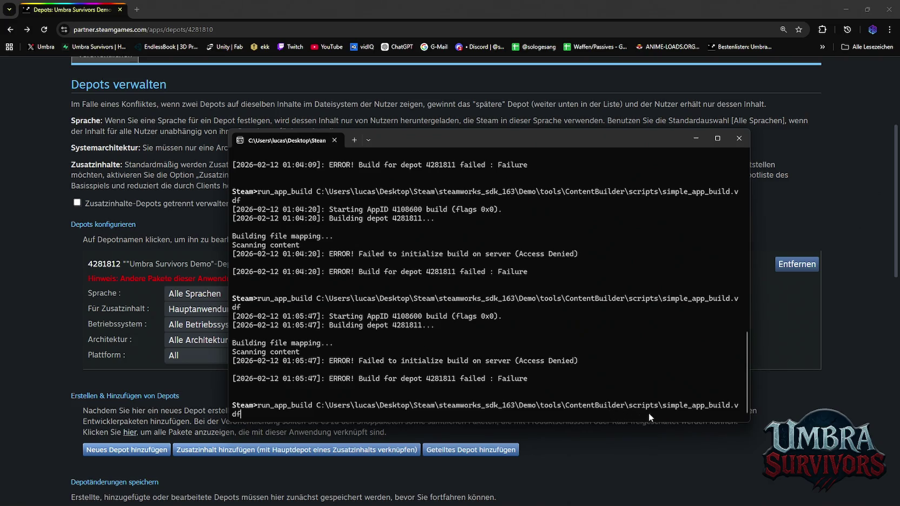
# Rerun the run_app_build upload in steamcmd, then save the depot changes in Steamworks.
pyautogui.click(277, 414)
pyautogui.press('Return')
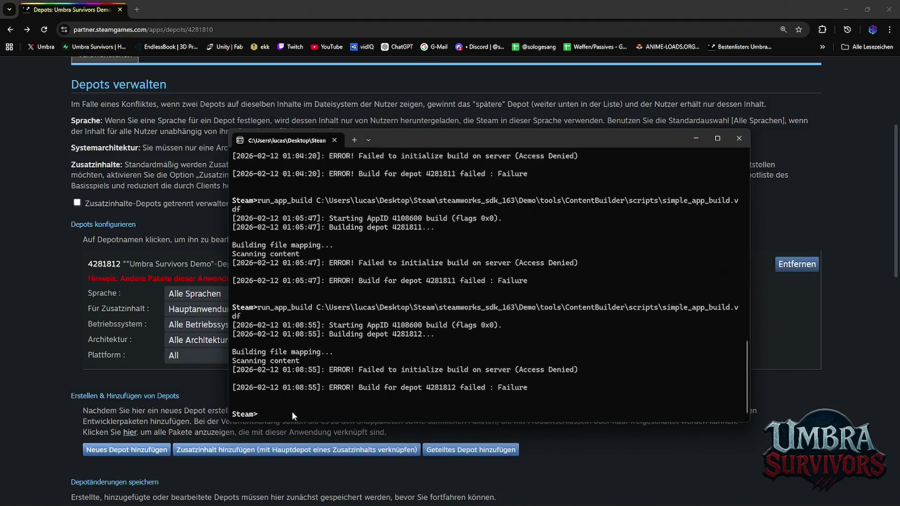
pyautogui.click(188, 399)
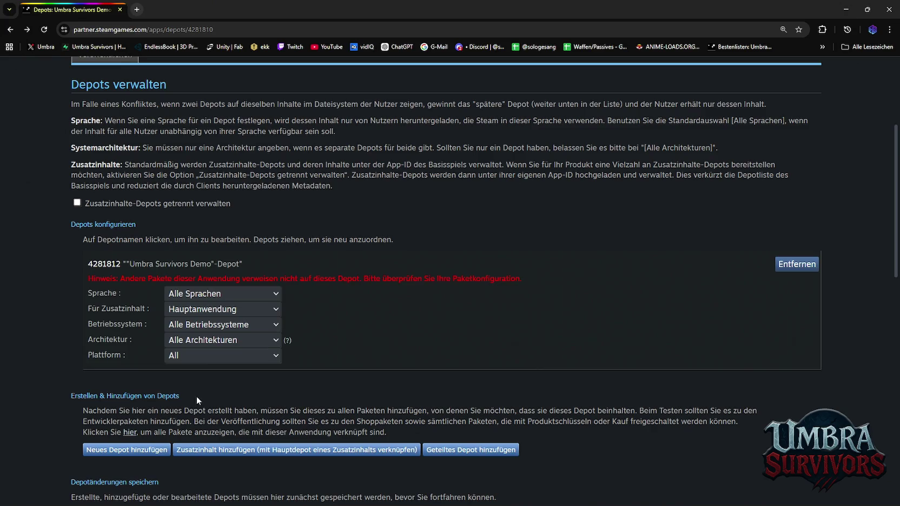
pyautogui.scroll(-3, 187, 397)
pyautogui.click(104, 330)
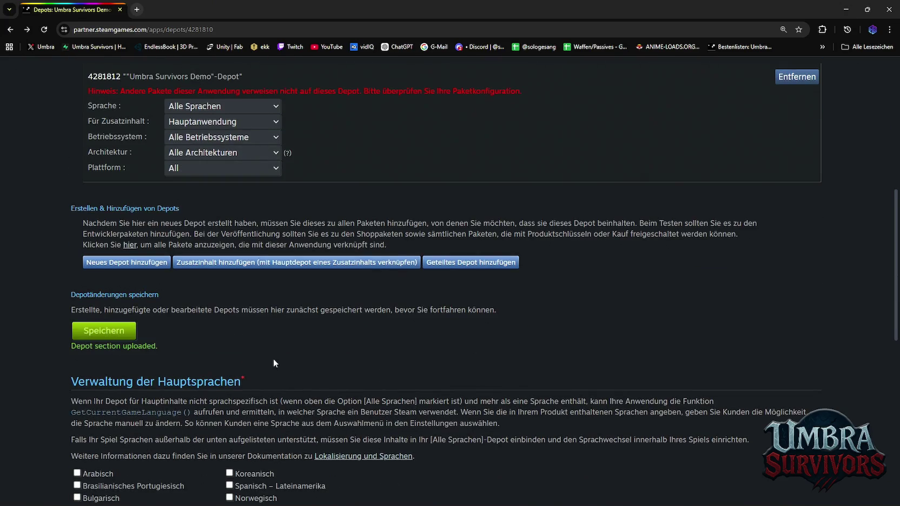
pyautogui.scroll(3, 272, 358)
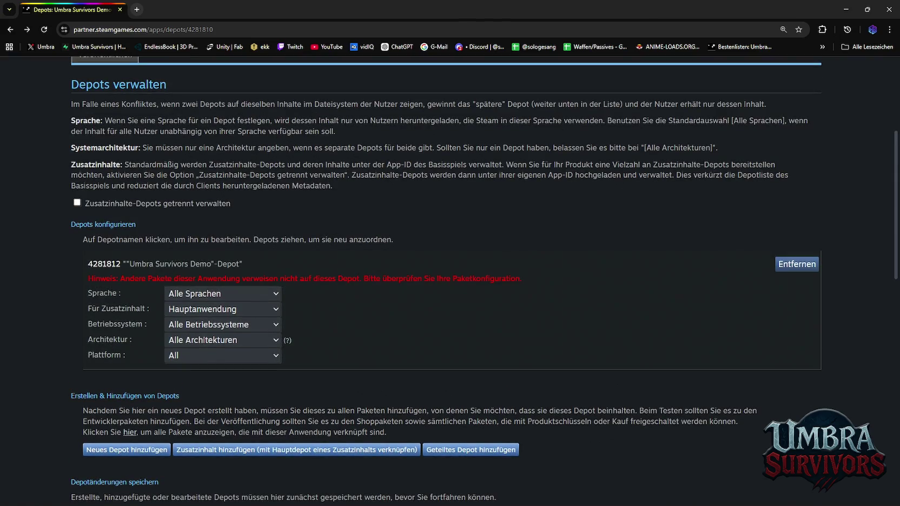
# Rerun the depot 4281812 build in steamcmd again and return to the Steamworks depots page.
pyautogui.click(735, 504)
pyautogui.press('Up')
pyautogui.press('Return')
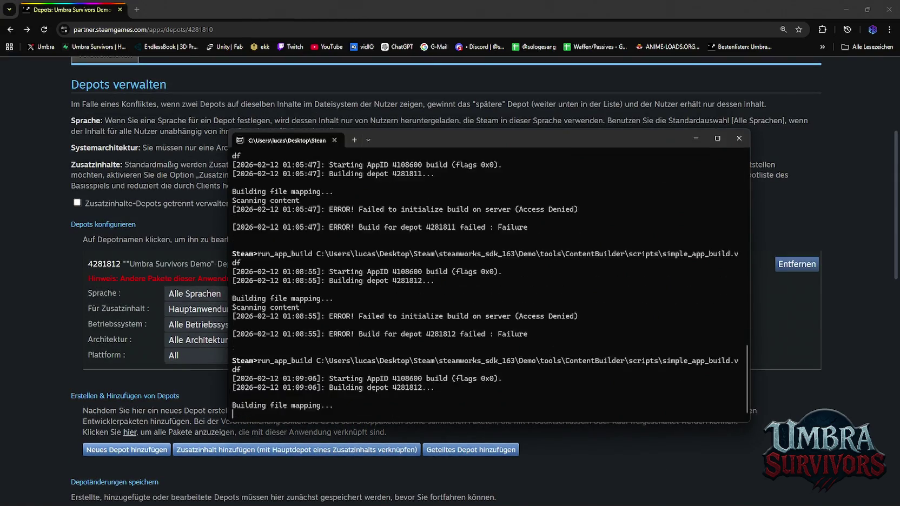
pyautogui.click(652, 465)
pyautogui.scroll(4, 369, 234)
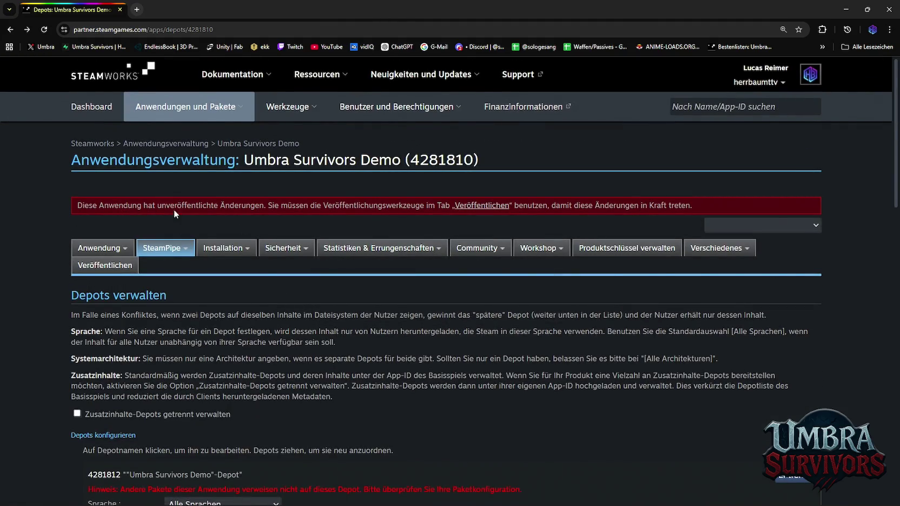
# Prepare the Demo's pending changes, publish them to Steam, and confirm with the confirmation code.
pyautogui.click(483, 210)
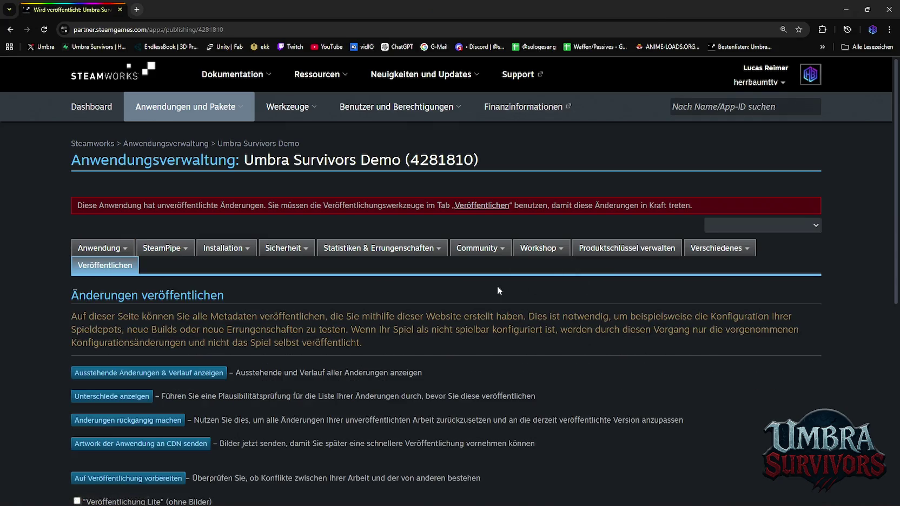
pyautogui.scroll(-3, 530, 284)
pyautogui.click(119, 292)
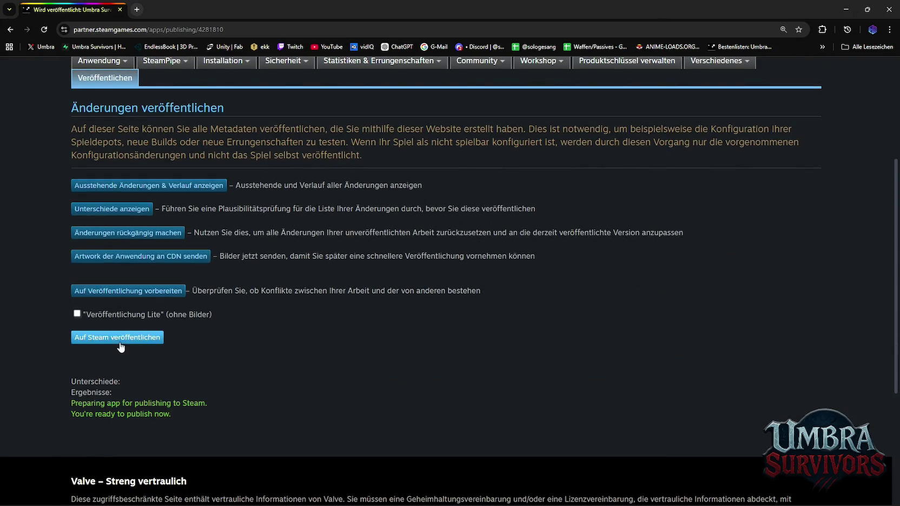
pyautogui.click(117, 337)
pyautogui.click(114, 381)
pyautogui.click(112, 406)
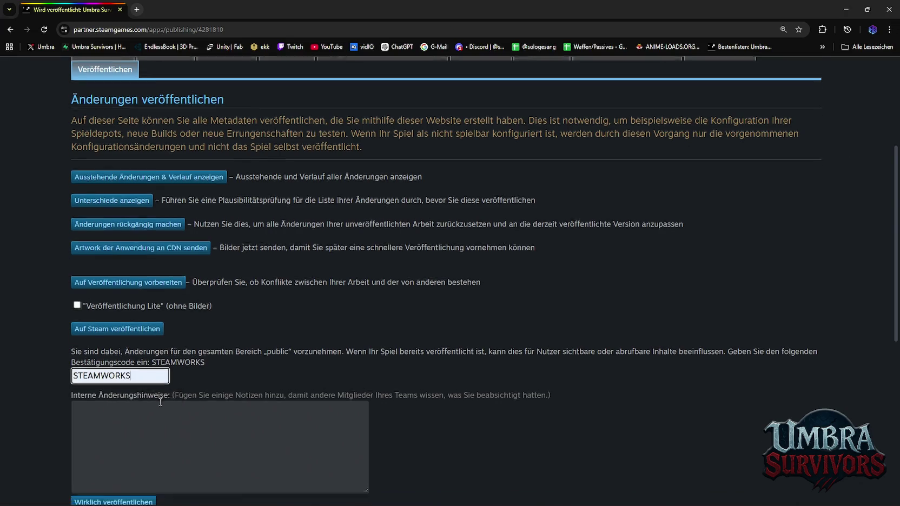
pyautogui.scroll(-3, 112, 379)
pyautogui.click(108, 323)
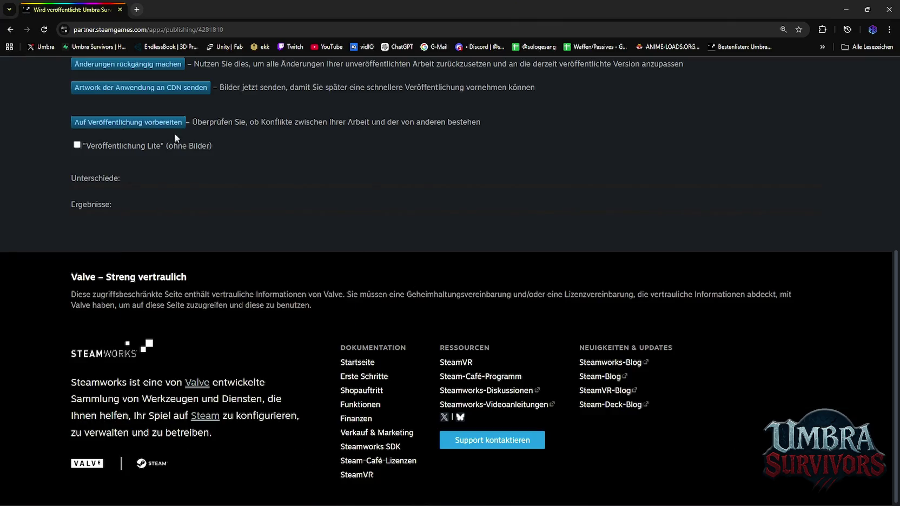
# Publish the Demo's changes again using the suggested confirmation code.
pyautogui.click(121, 138)
pyautogui.click(111, 169)
pyautogui.click(119, 216)
pyautogui.click(142, 238)
pyautogui.click(119, 343)
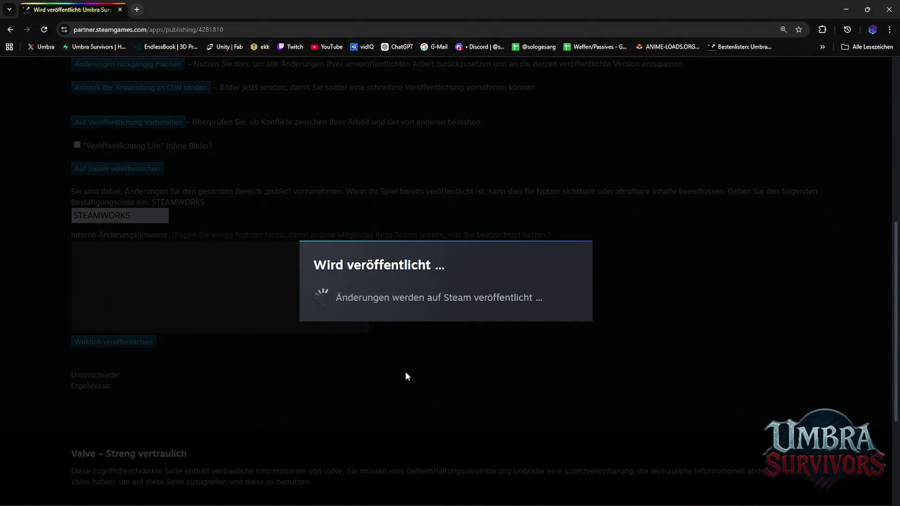
pyautogui.scroll(3, 287, 259)
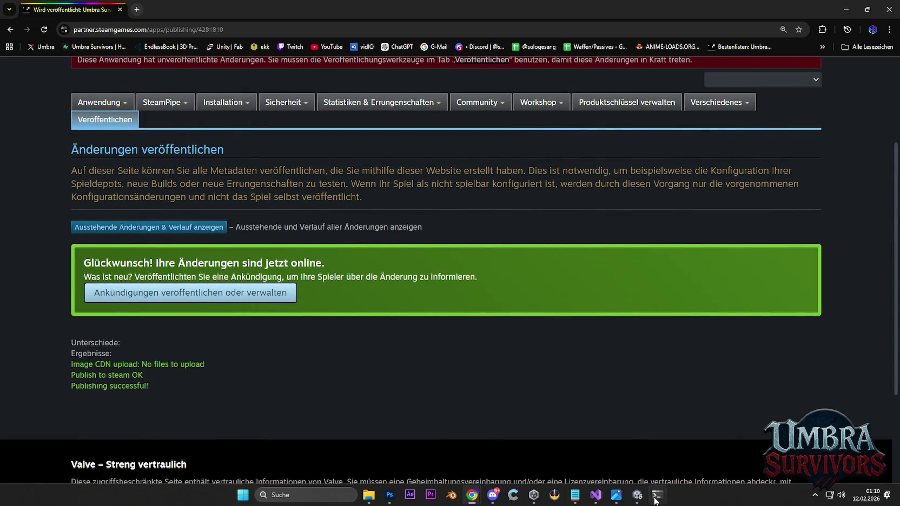
# Rerun the depot 4281812 upload command in the steamcmd terminal.
pyautogui.click(657, 495)
pyautogui.press('Up')
pyautogui.press('Return')
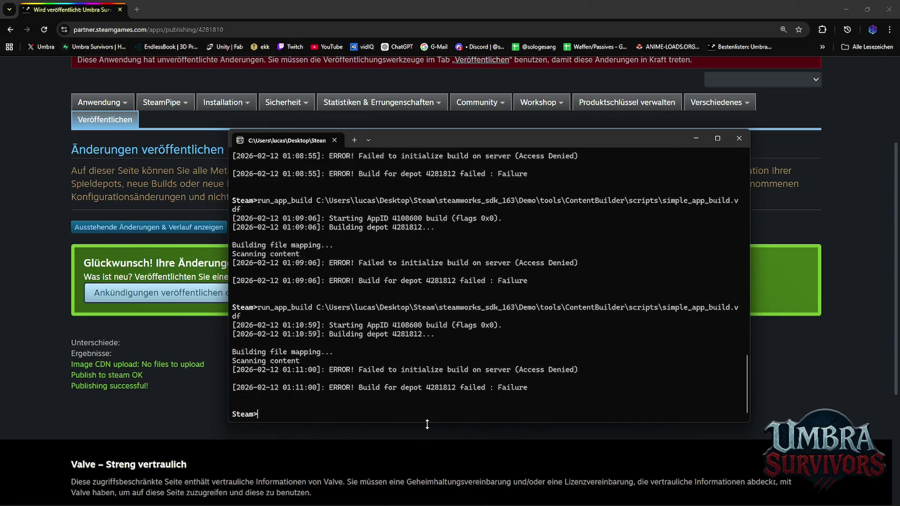
# Snip the terminal's Access Denied error output and return to the Steamworks publishing page.
pyautogui.press('super+shift+s')
pyautogui.moveTo(227, 292); pyautogui.dragTo(750, 436)
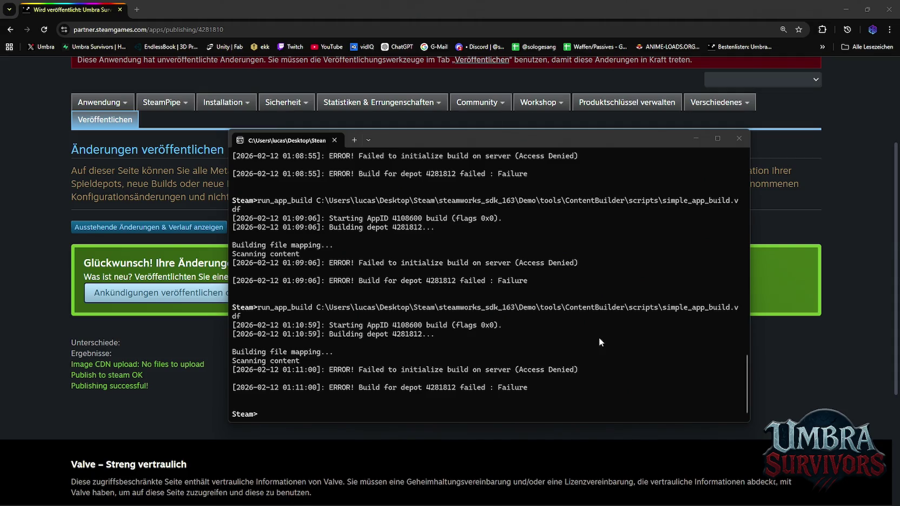
pyautogui.click(801, 365)
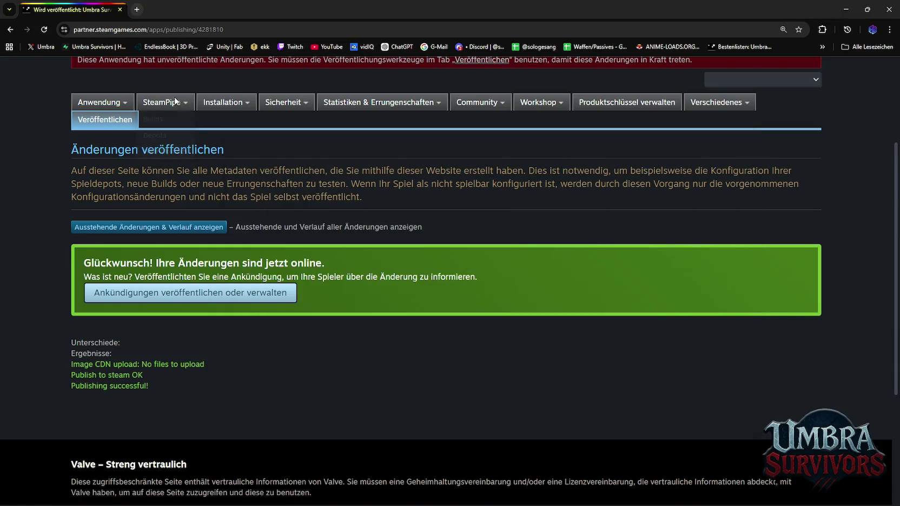
# Snip the Demo's app name, type and App-ID from its general settings page.
pyautogui.click(98, 118)
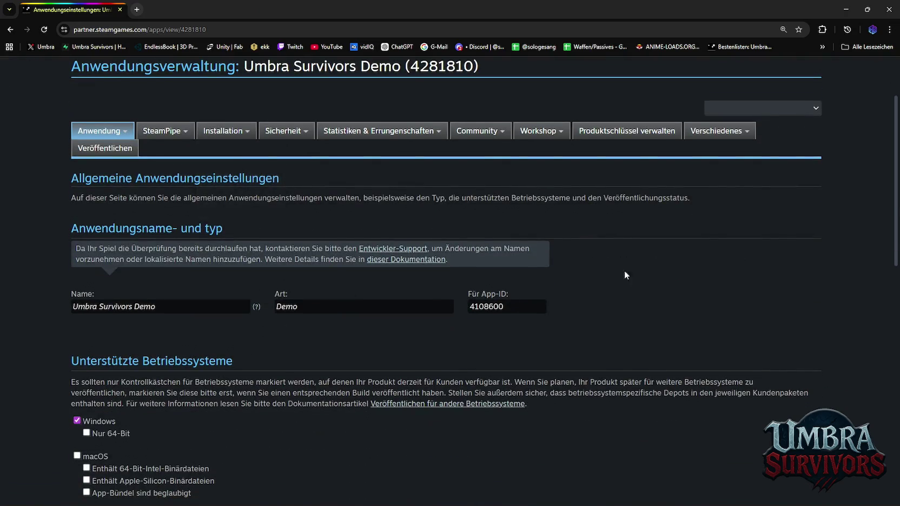
pyautogui.press('super+shift+s')
pyautogui.moveTo(49, 228); pyautogui.dragTo(633, 384)
pyautogui.click(154, 160)
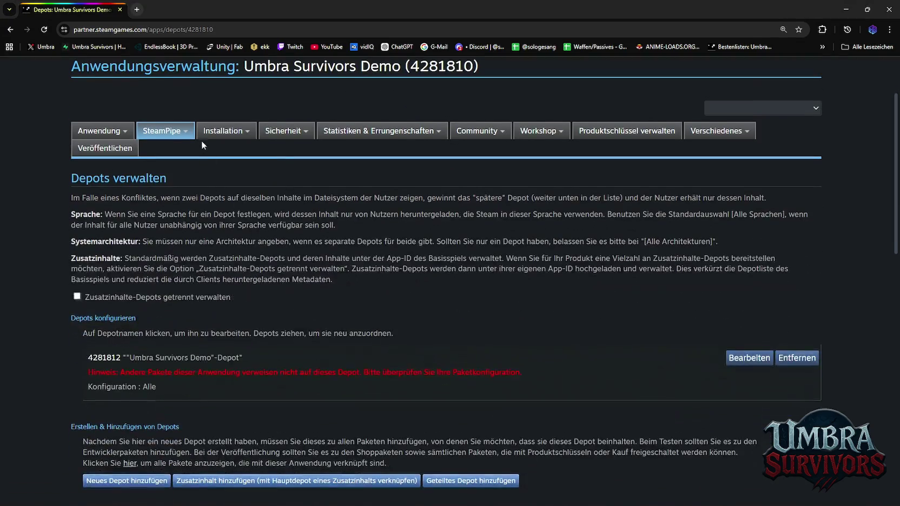
# Preview setting build 21377857 live on the default branch, then return to the depots page.
pyautogui.moveTo(165, 131)
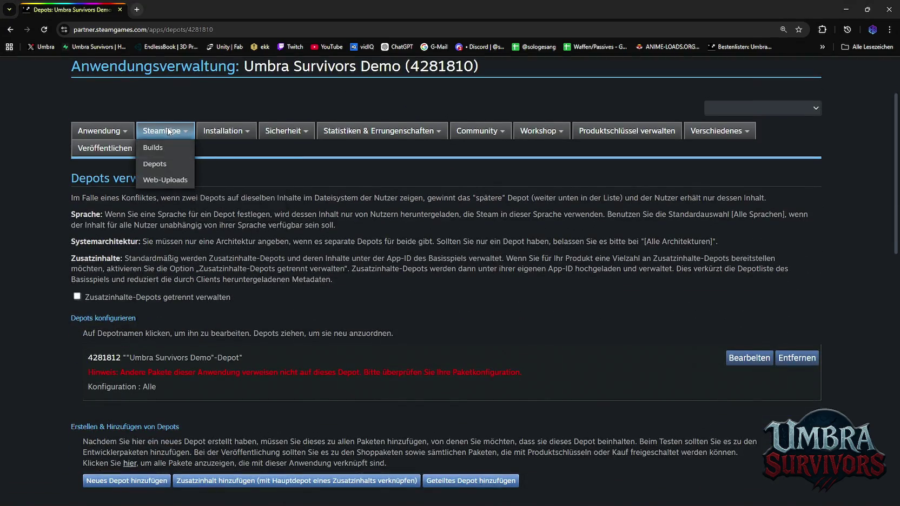
pyautogui.click(156, 149)
pyautogui.scroll(-2, 454, 276)
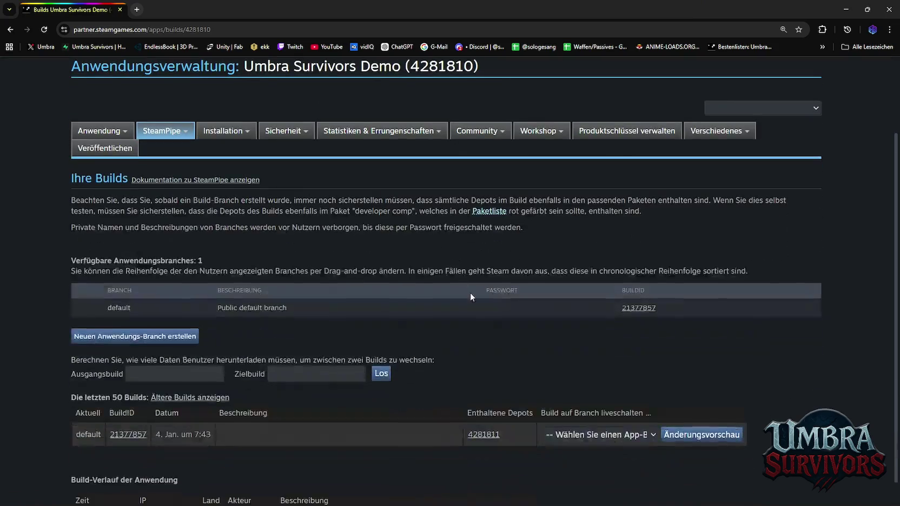
pyautogui.click(570, 411)
pyautogui.click(569, 445)
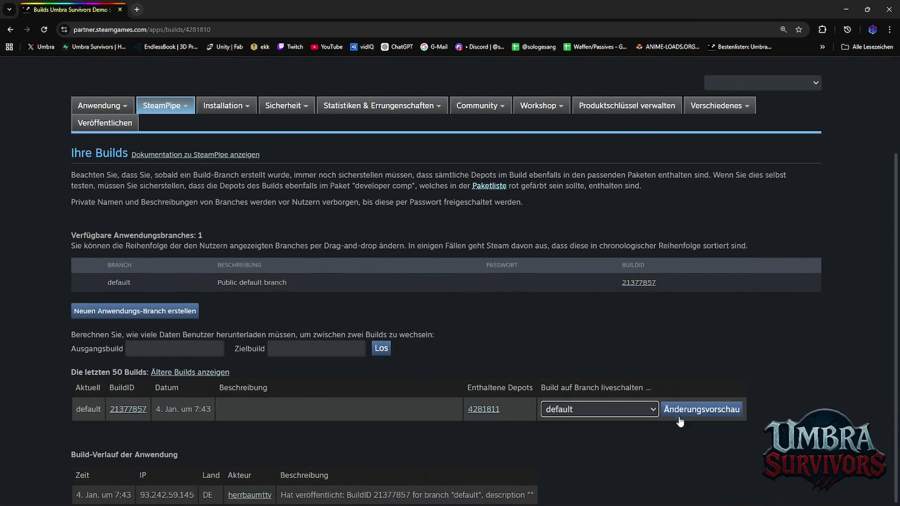
pyautogui.click(687, 415)
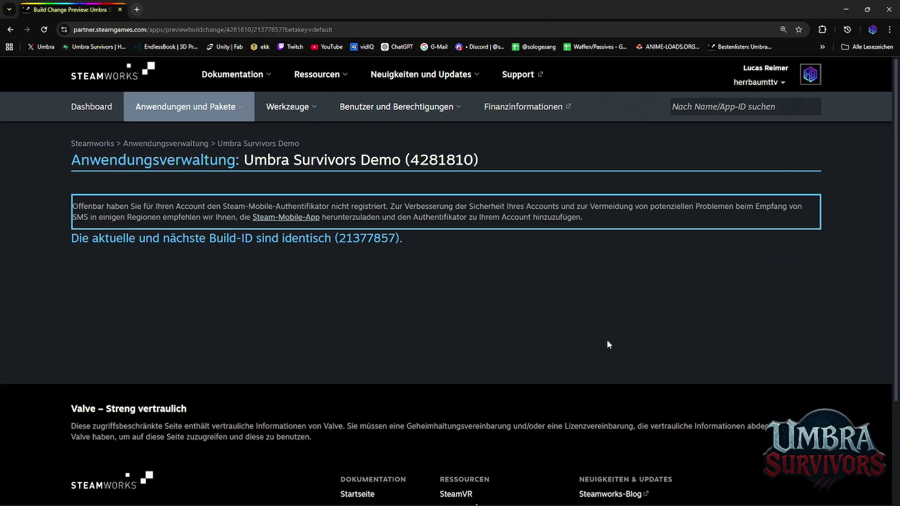
pyautogui.hotkey('alt', 'Left')
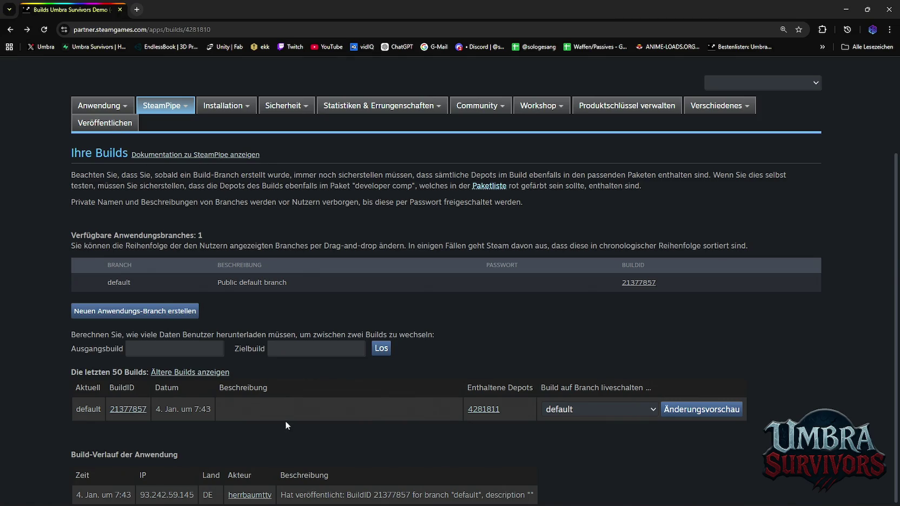
pyautogui.moveTo(157, 114)
pyautogui.click(151, 140)
pyautogui.scroll(-3, 376, 257)
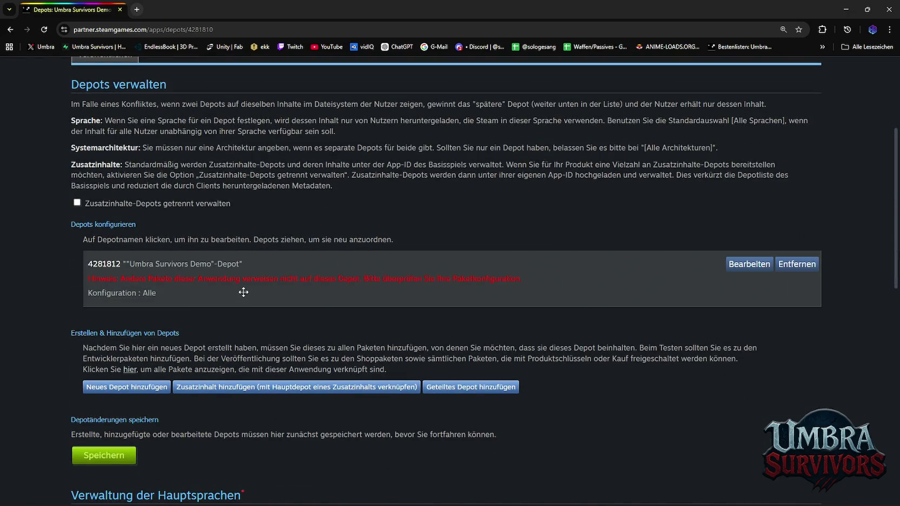
# Look over the Demo's builds list, then go back to the depots page.
pyautogui.scroll(2, 382, 283)
pyautogui.moveTo(162, 130)
pyautogui.click(159, 148)
pyautogui.scroll(-3, 541, 336)
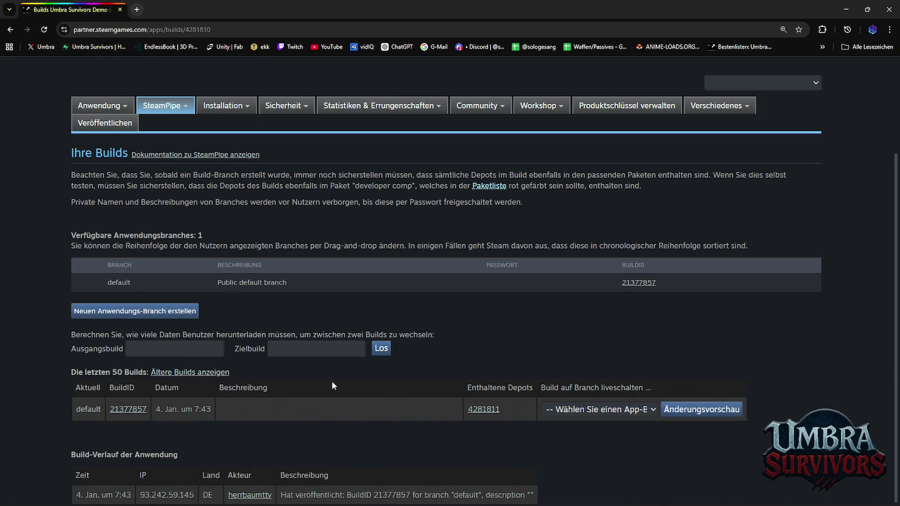
pyautogui.moveTo(162, 106)
pyautogui.click(167, 142)
# Open depot 4281812 for editing and review its all-languages, OS and architecture settings.
pyautogui.scroll(-4, 403, 282)
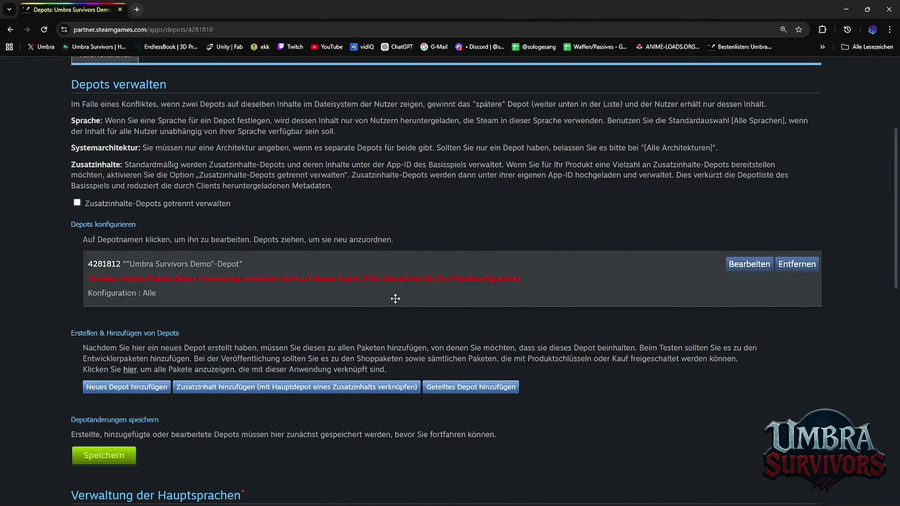
pyautogui.click(733, 270)
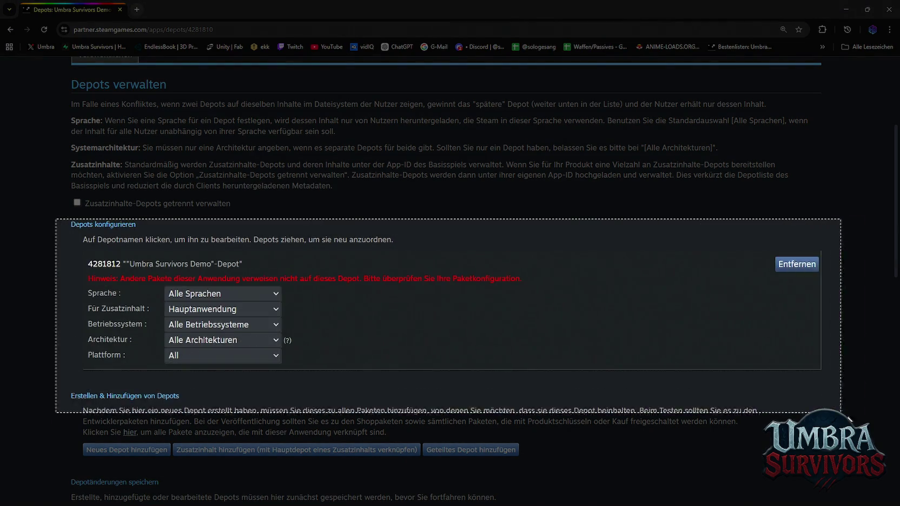
pyautogui.scroll(-2, 386, 366)
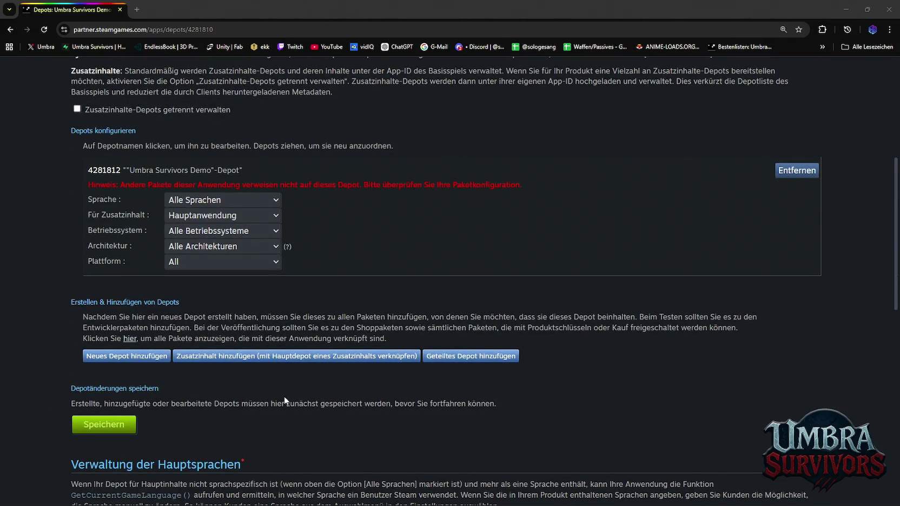
pyautogui.scroll(-10, 199, 397)
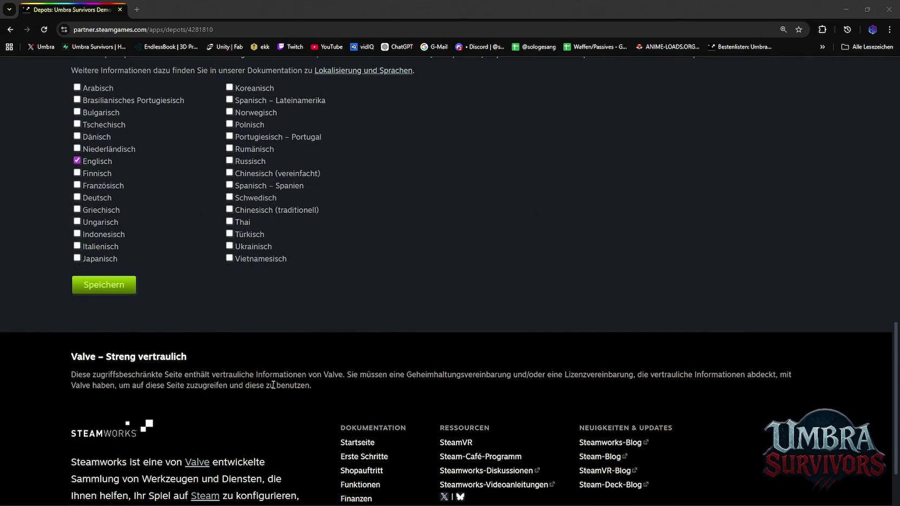
pyautogui.scroll(15, 273, 385)
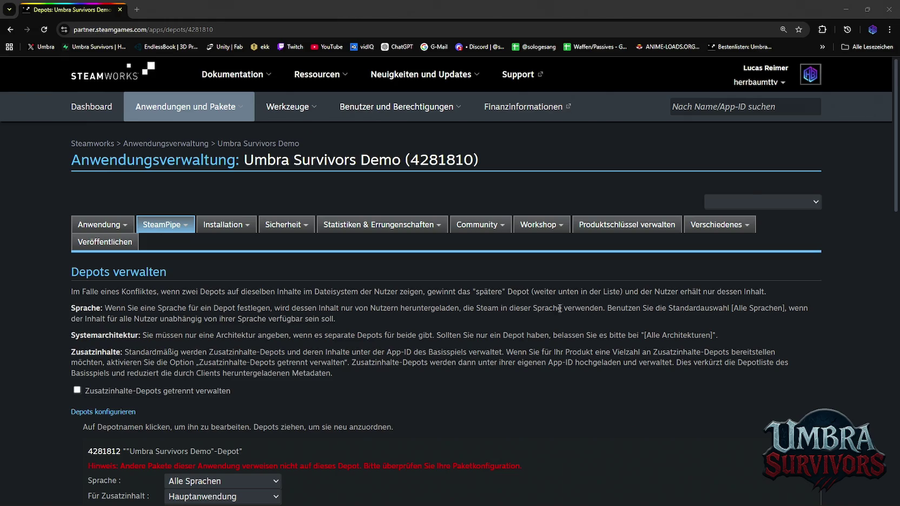
pyautogui.hotkey('alt', 'Tab')
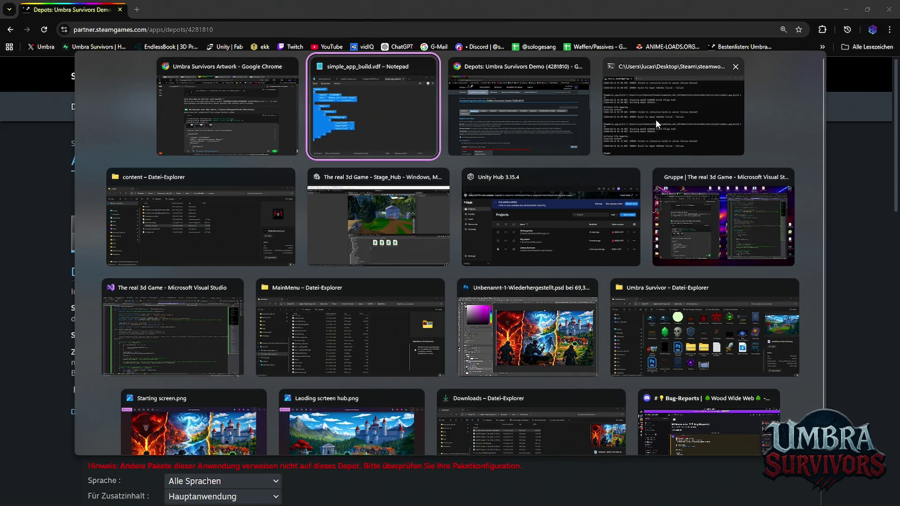
pyautogui.press('Escape')
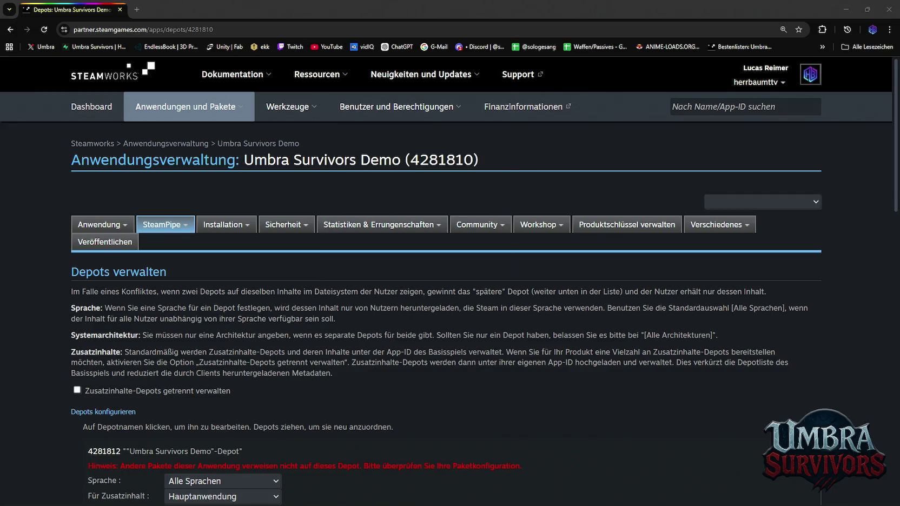
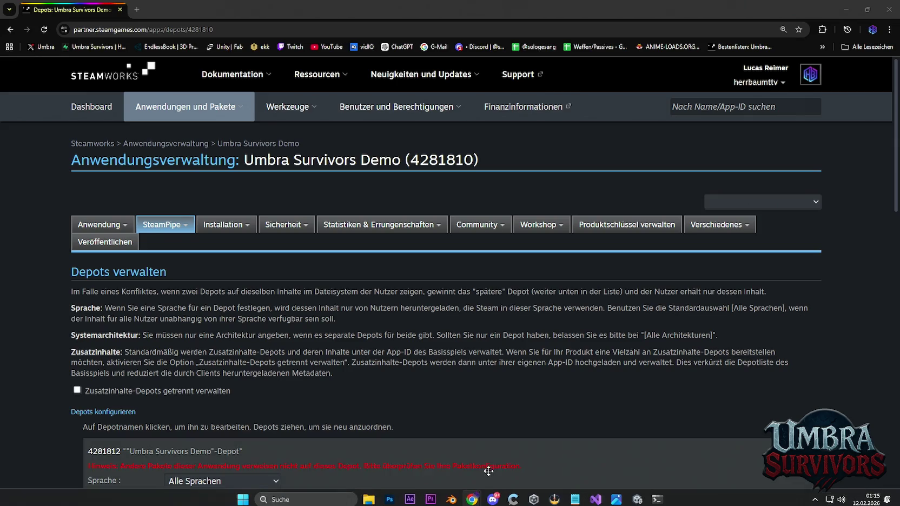
# Run app_info_print 4108600 in SteamCMD and scroll through the printed app info.
pyautogui.click(657, 500)
pyautogui.write('app_info_print 4108600')
pyautogui.press('Return')
pyautogui.scroll(6, 503, 362)
pyautogui.scroll(20, 504, 361)
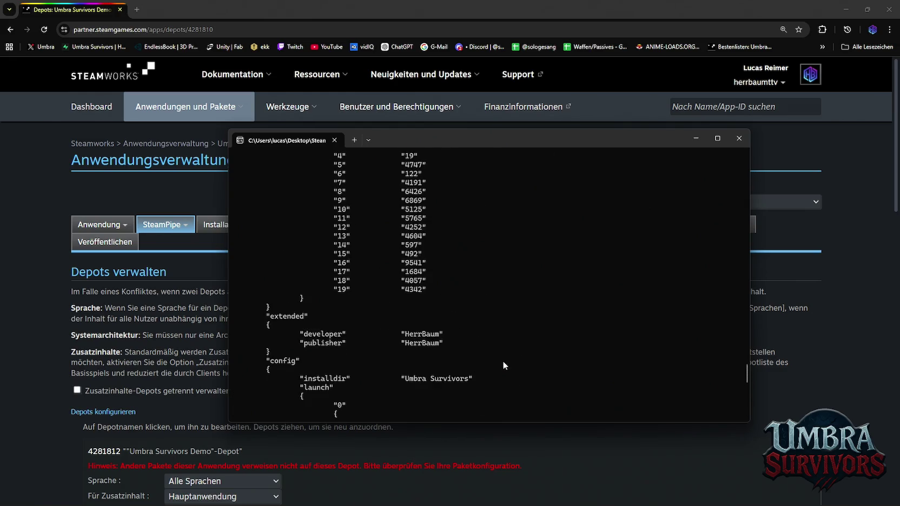
pyautogui.scroll(15, 509, 360)
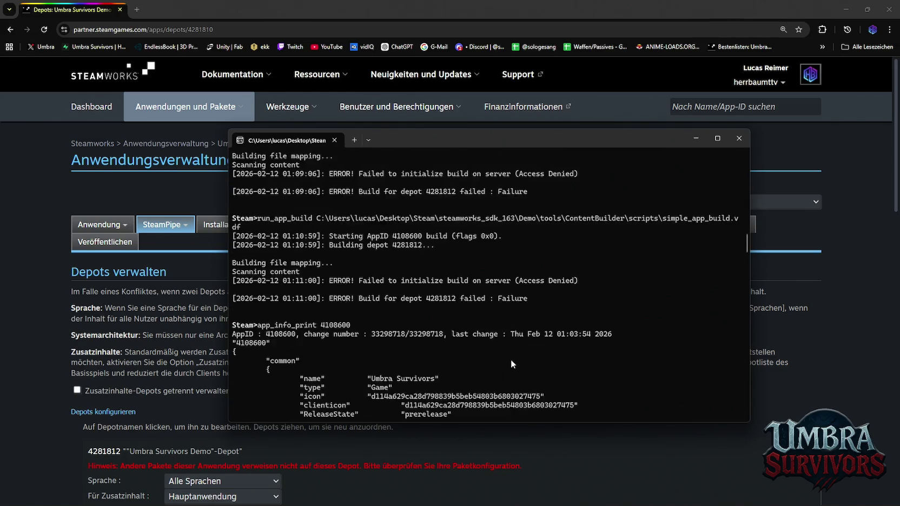
pyautogui.scroll(-2, 511, 360)
pyautogui.scroll(6, 498, 349)
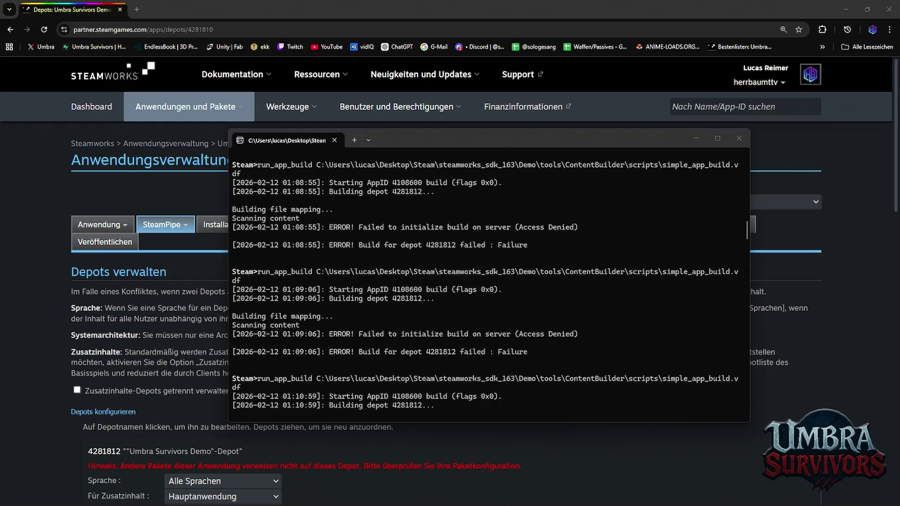
pyautogui.scroll(-15, 480, 352)
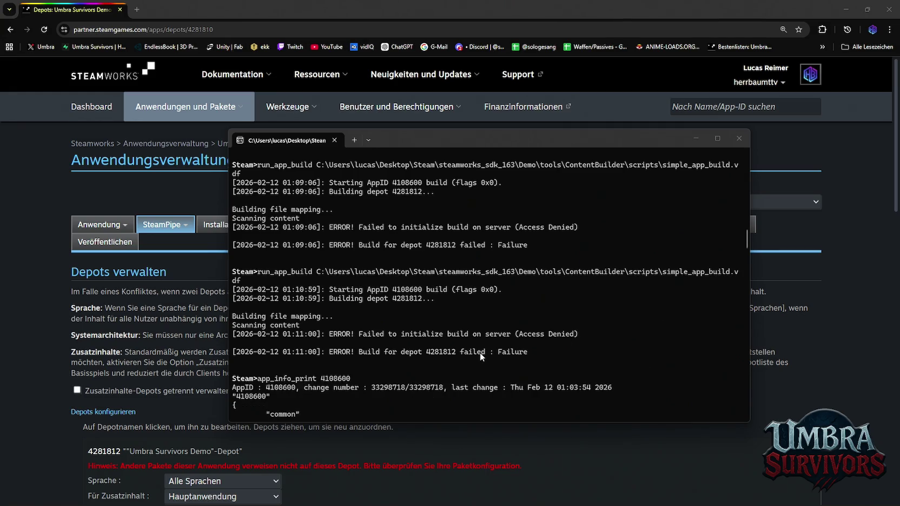
pyautogui.scroll(-20, 484, 349)
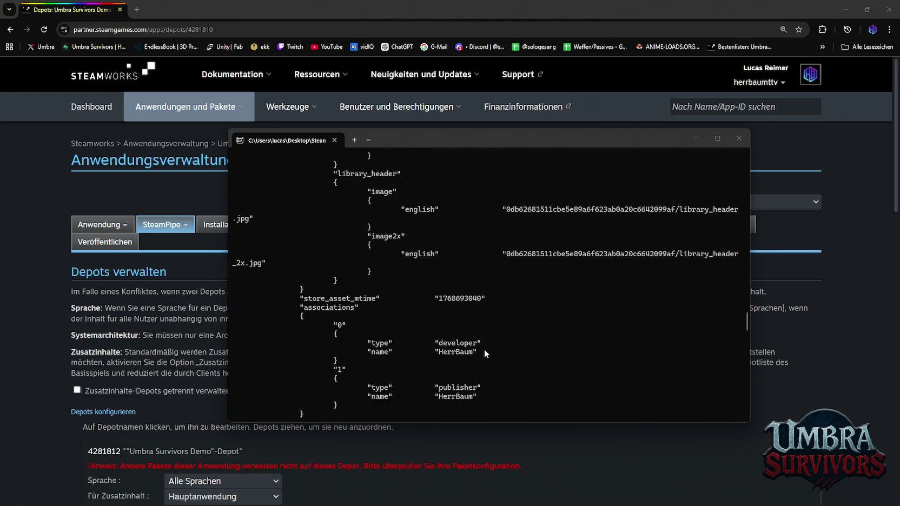
pyautogui.scroll(-15, 484, 350)
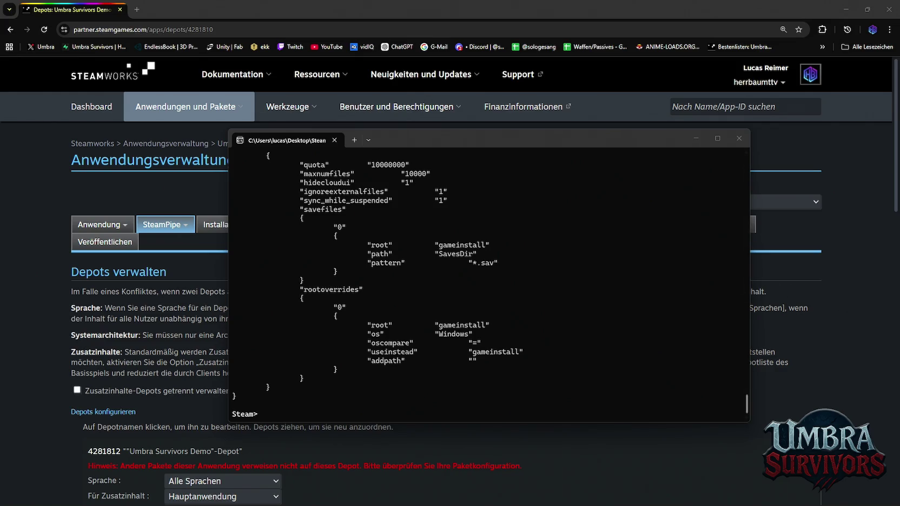
pyautogui.click(696, 139)
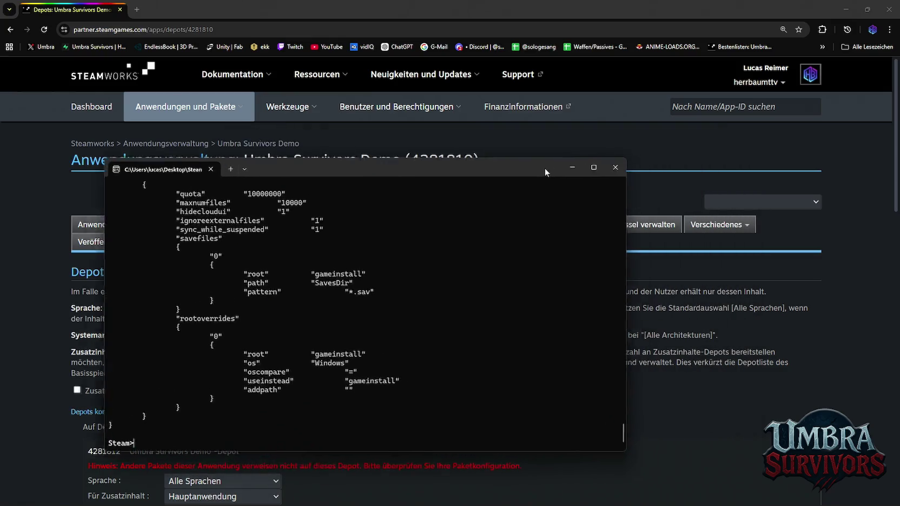
# Open the demo's Anwendung > Allgemein settings, then return to the Steamworks dashboard.
pyautogui.moveTo(86, 227)
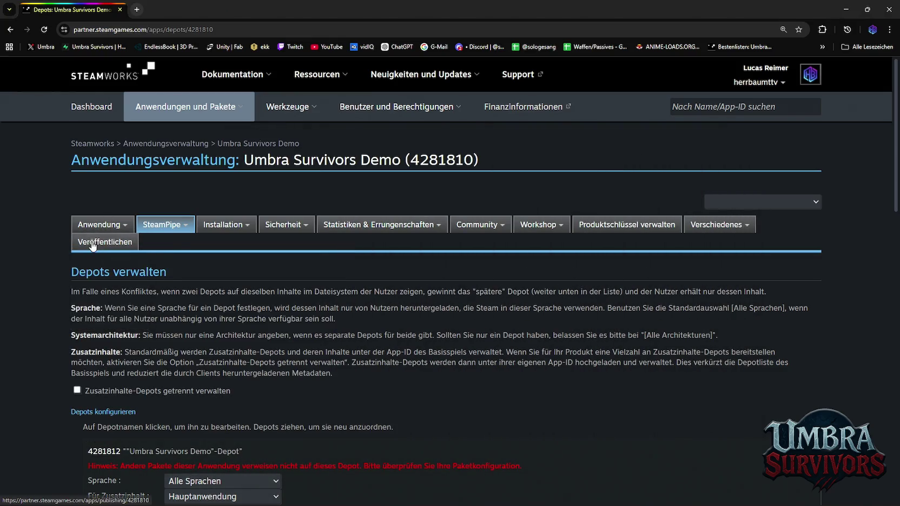
pyautogui.click(101, 245)
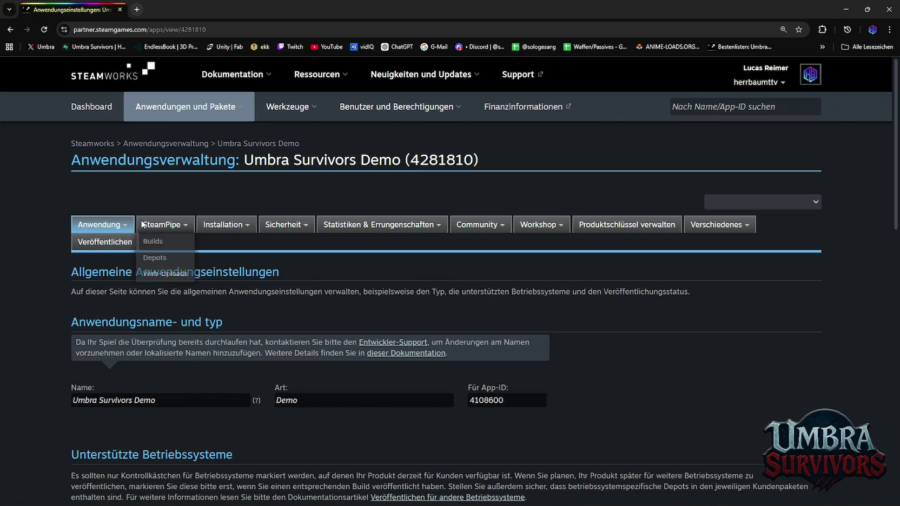
pyautogui.click(94, 103)
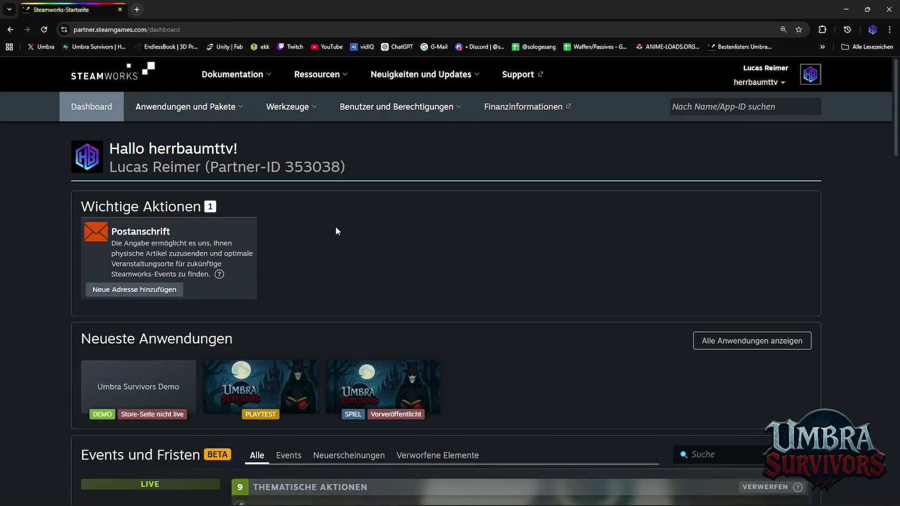
# Open the Umbra Survivors Demo tile in a new tab and switch back to the dashboard tab.
pyautogui.scroll(-2, 309, 322)
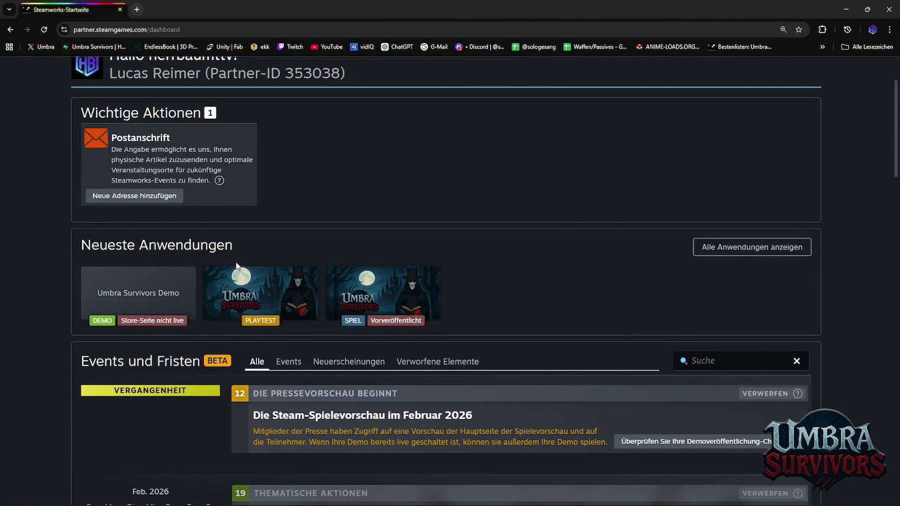
pyautogui.click(138, 284)
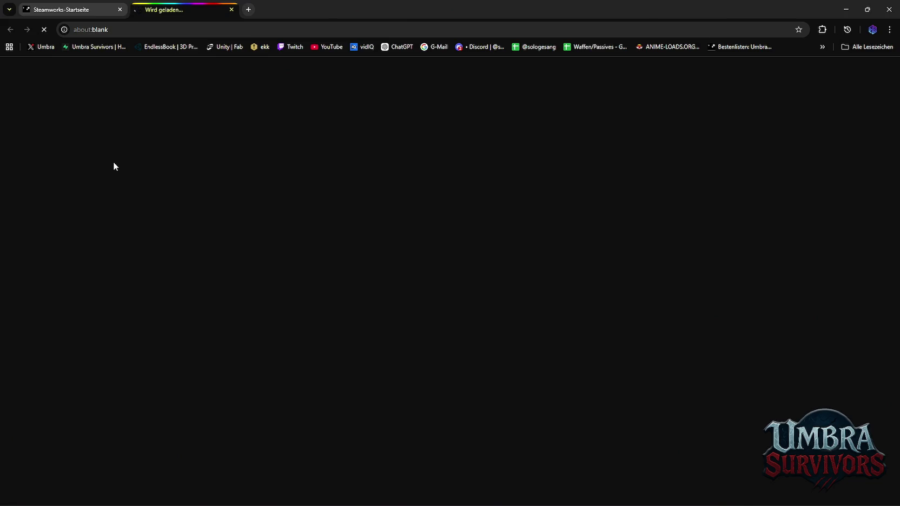
pyautogui.hotkey('ctrl', 'shift', 'Tab')
pyautogui.scroll(-1, 156, 280)
# Open the Umbra Survivors Demo landing page and check the still-loading demo tab.
pyautogui.scroll(-15, 156, 281)
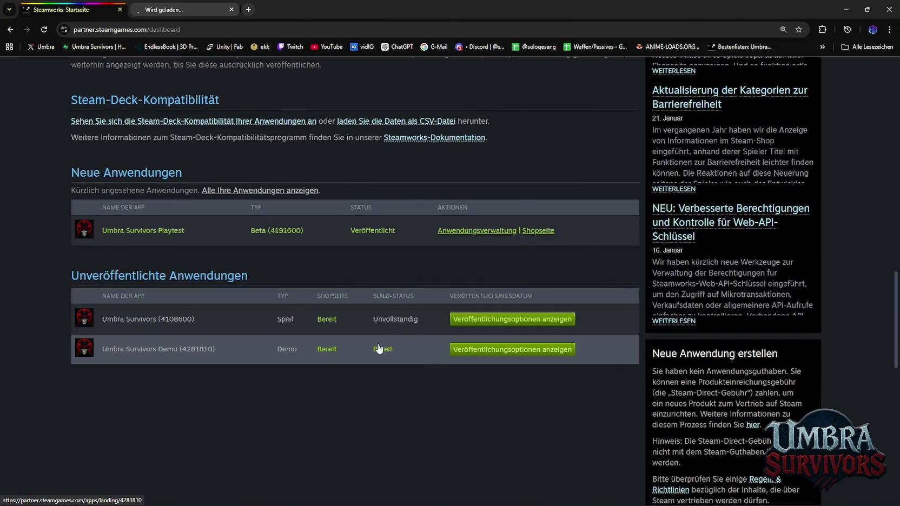
pyautogui.click(233, 357)
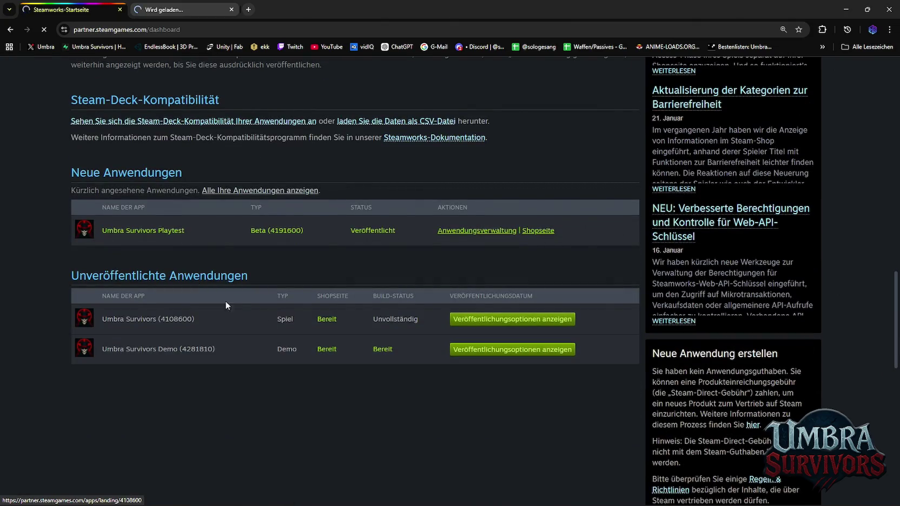
pyautogui.click(184, 10)
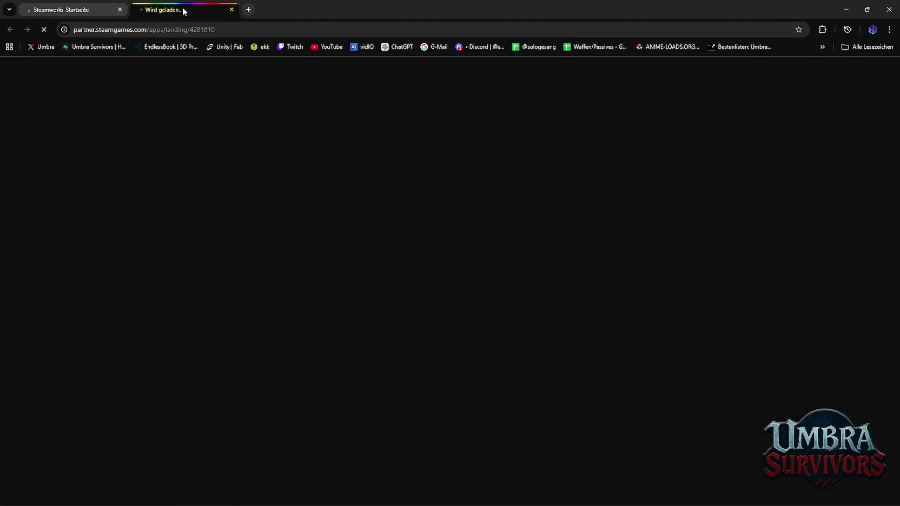
pyautogui.click(100, 6)
pyautogui.click(138, 9)
pyautogui.click(84, 6)
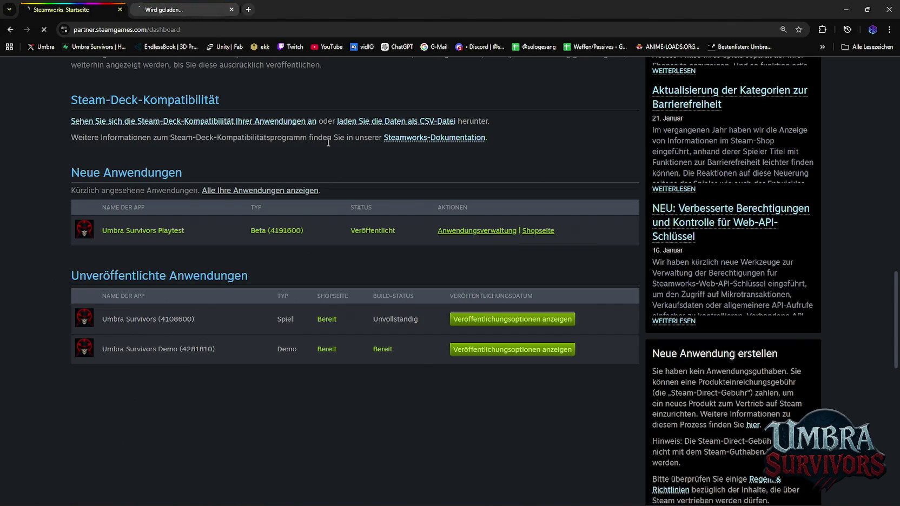
# Keep rechecking whether the demo landing page has loaded, returning to the dashboard tab.
pyautogui.scroll(10, 327, 193)
pyautogui.scroll(-12, 327, 193)
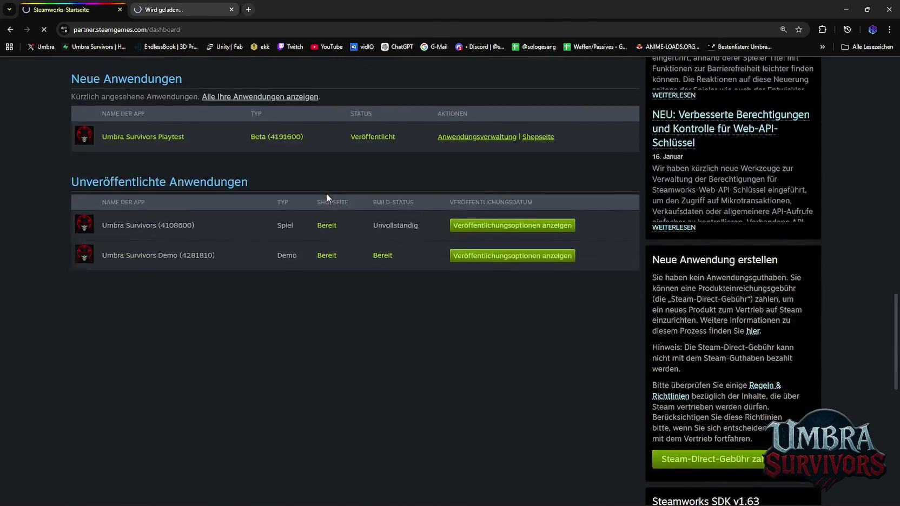
pyautogui.scroll(10, 321, 193)
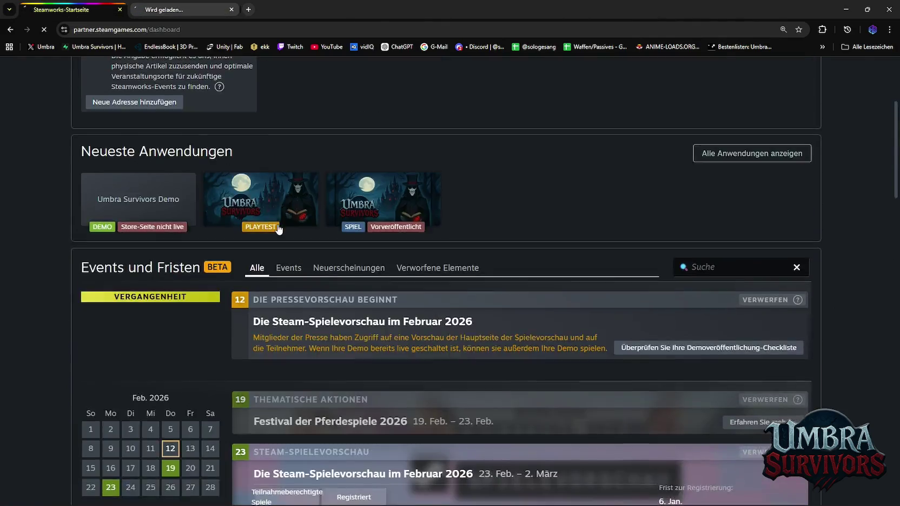
pyautogui.scroll(4, 270, 221)
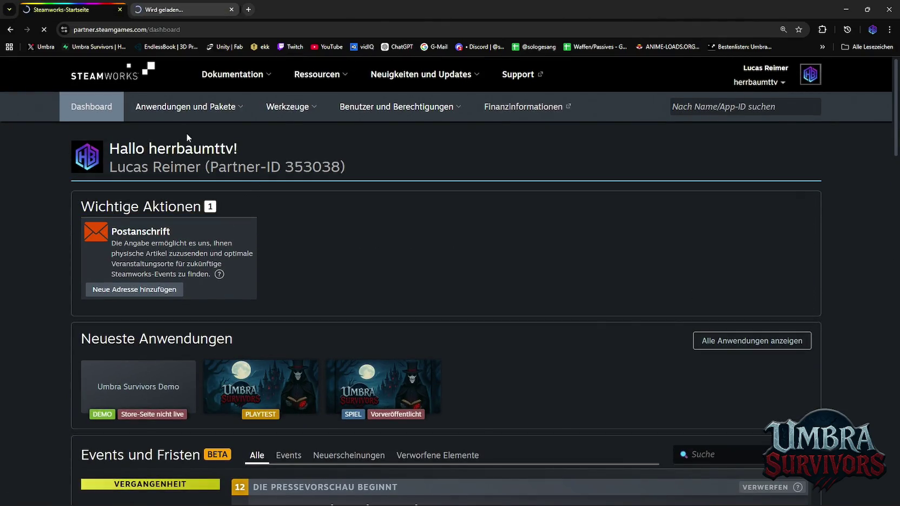
pyautogui.moveTo(185, 106)
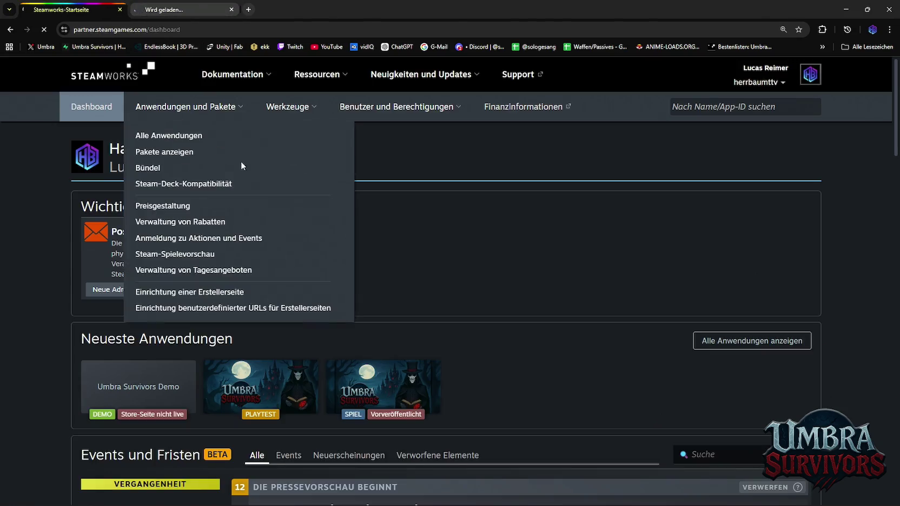
pyautogui.scroll(-12, 303, 184)
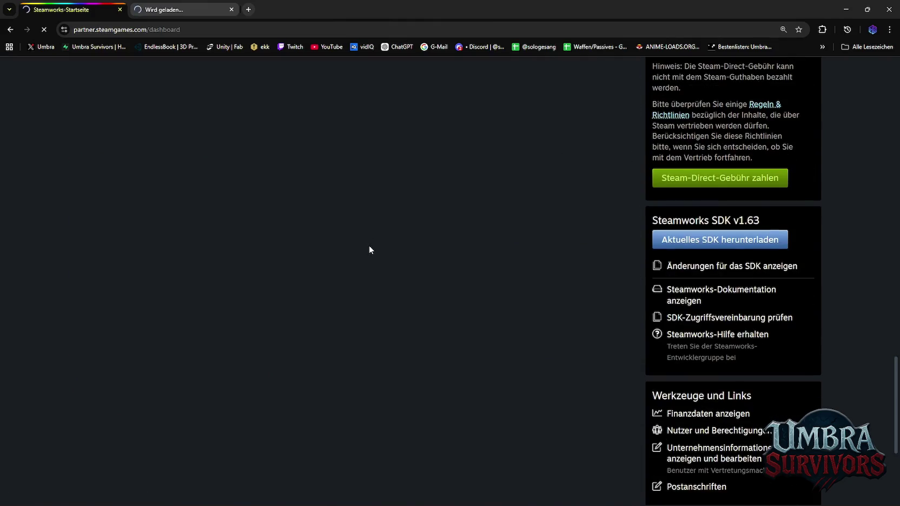
pyautogui.scroll(10, 369, 250)
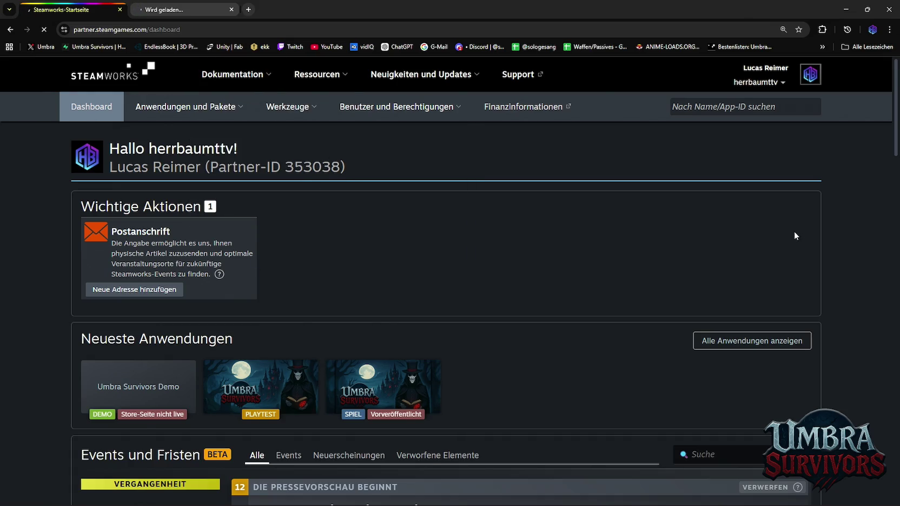
pyautogui.click(163, 10)
pyautogui.click(39, 6)
pyautogui.scroll(-10, 298, 244)
pyautogui.scroll(-5, 295, 244)
pyautogui.scroll(15, 293, 244)
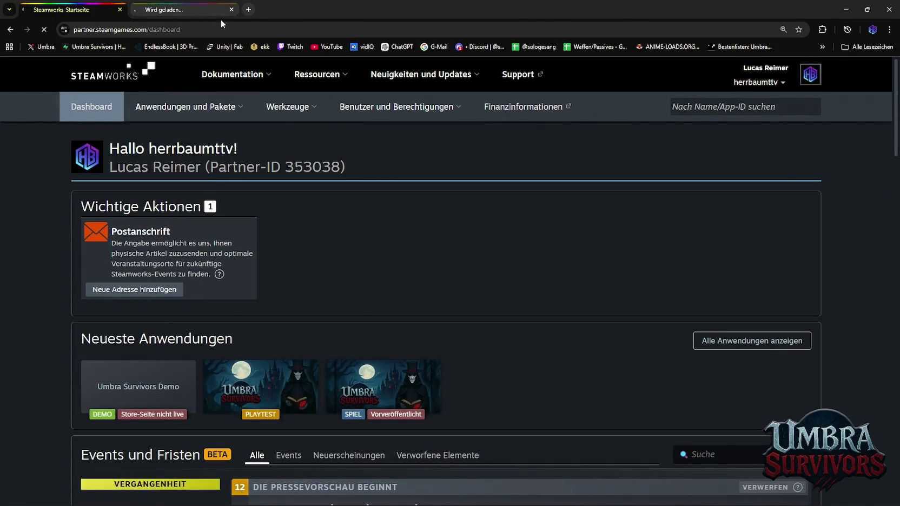
# Replace the stuck tabs with a fresh tab and get back to the Steamworks dashboard.
pyautogui.hotkey('ctrl', 't')
pyautogui.click(231, 9)
pyautogui.click(120, 9)
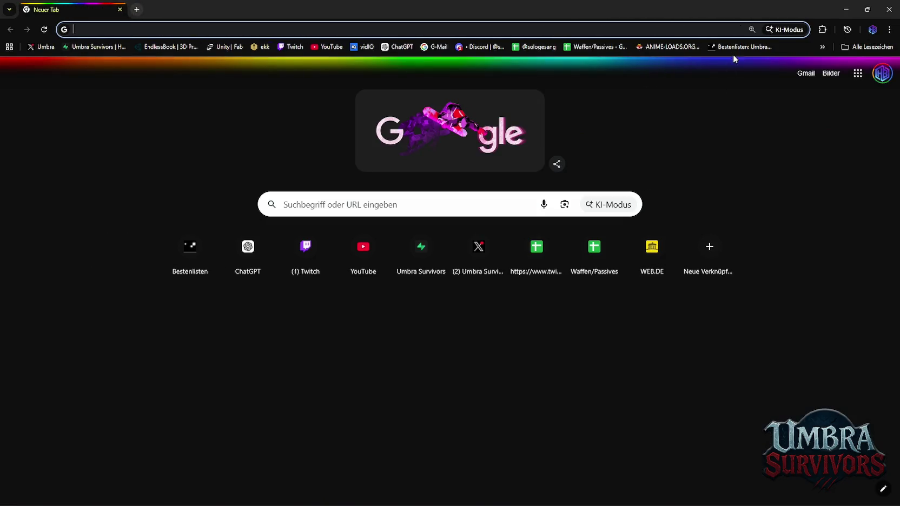
pyautogui.click(738, 47)
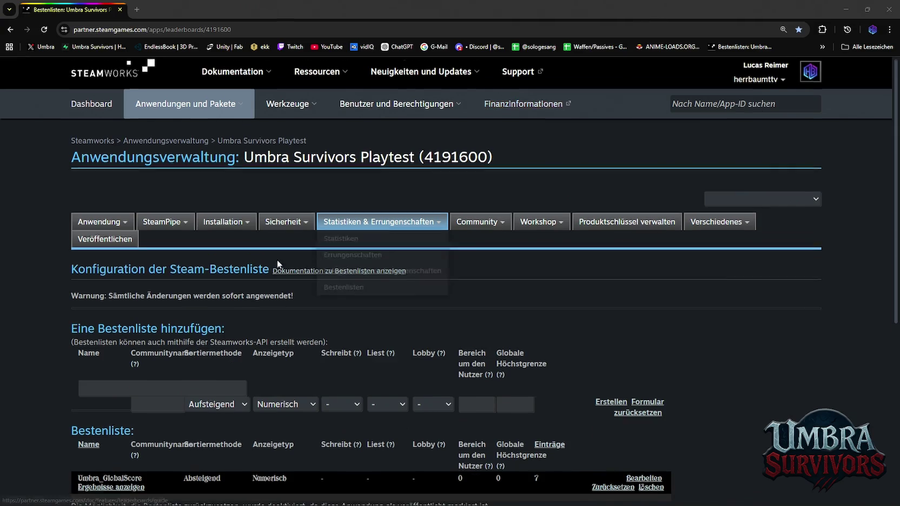
pyautogui.scroll(-3, 277, 260)
pyautogui.scroll(3, 216, 221)
pyautogui.scroll(-2, 158, 206)
pyautogui.click(105, 147)
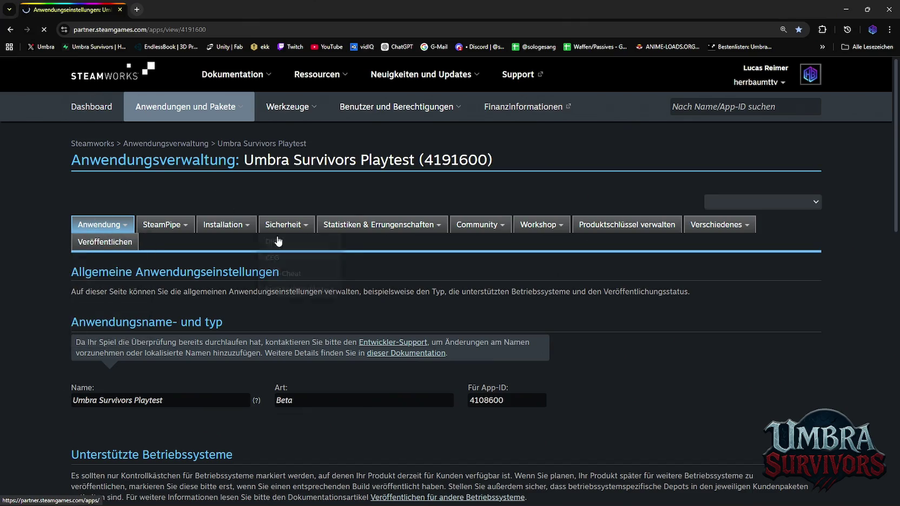
# Open the Umbra Survivors Demo tile in a new tab.
pyautogui.moveTo(273, 230)
pyautogui.scroll(-12, 292, 263)
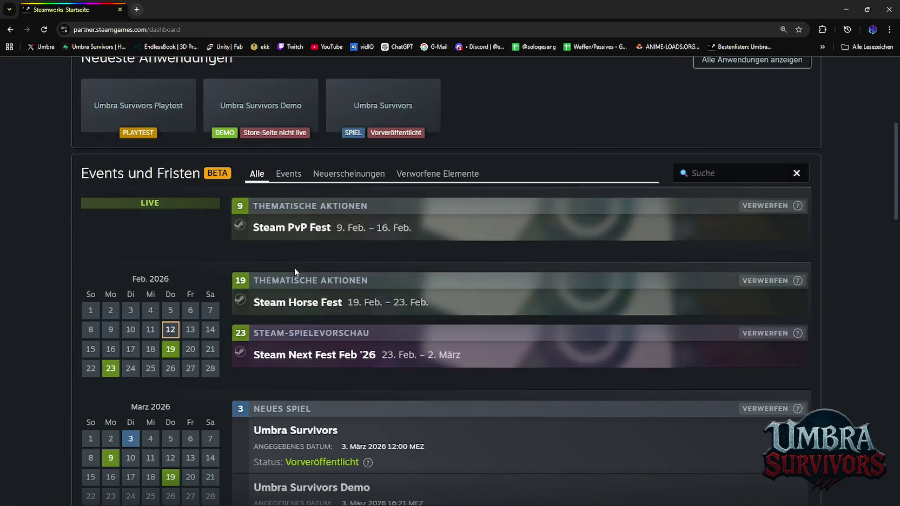
pyautogui.scroll(12, 309, 291)
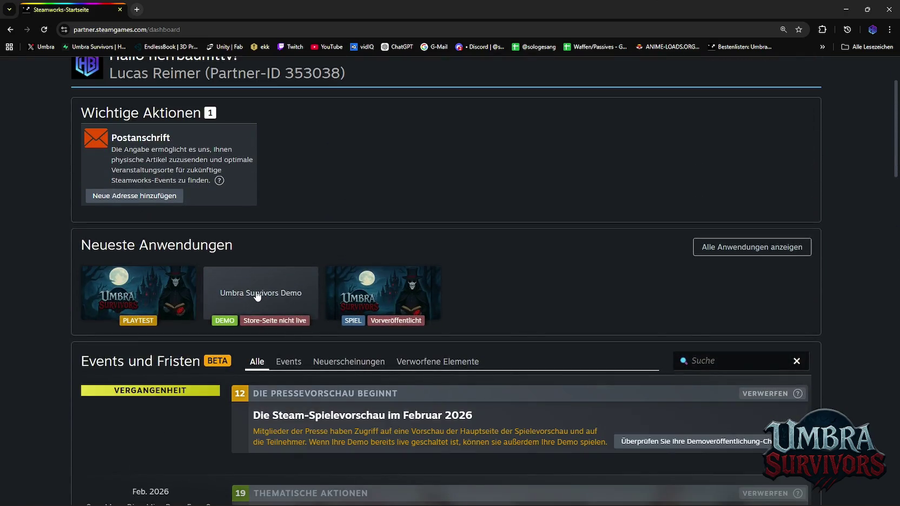
pyautogui.click(313, 301)
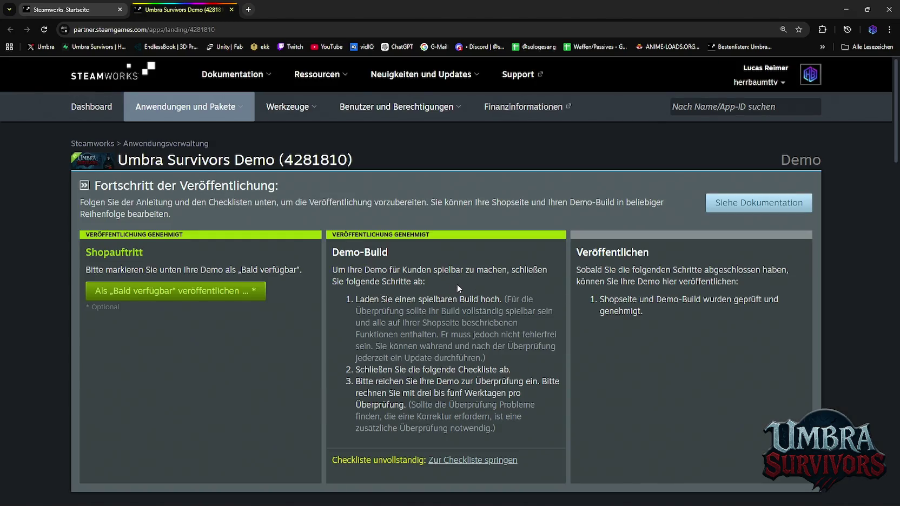
# Reveal the 'Als Bald verfügbar veröffentlichen' actions and open the unchecked default-branch checklist item.
pyautogui.click(178, 294)
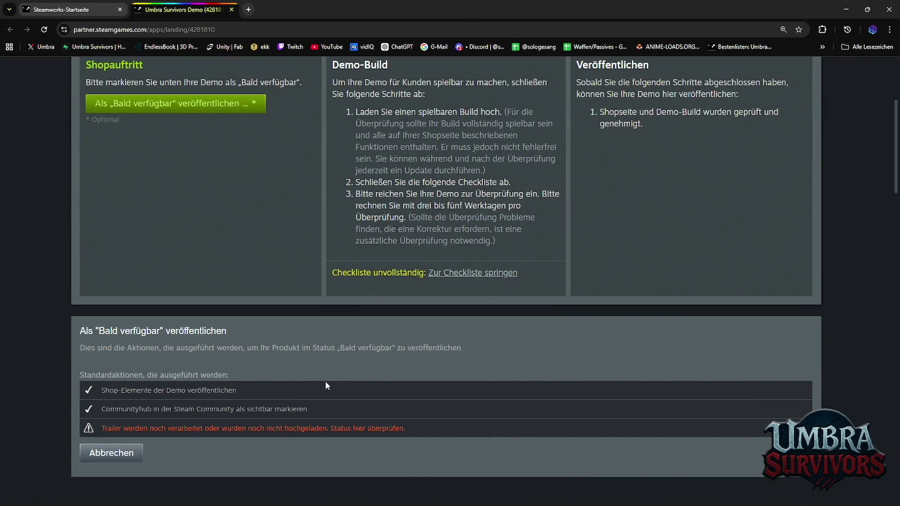
pyautogui.scroll(-2, 260, 427)
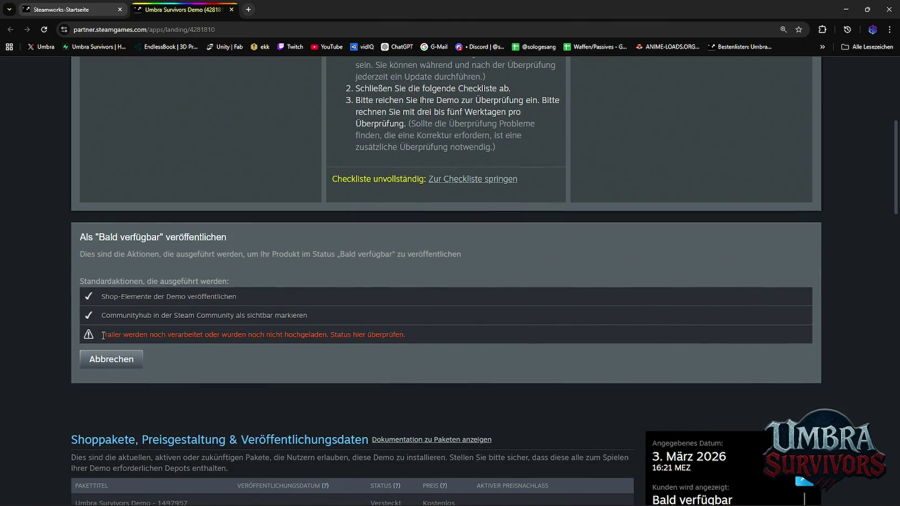
pyautogui.scroll(-15, 196, 358)
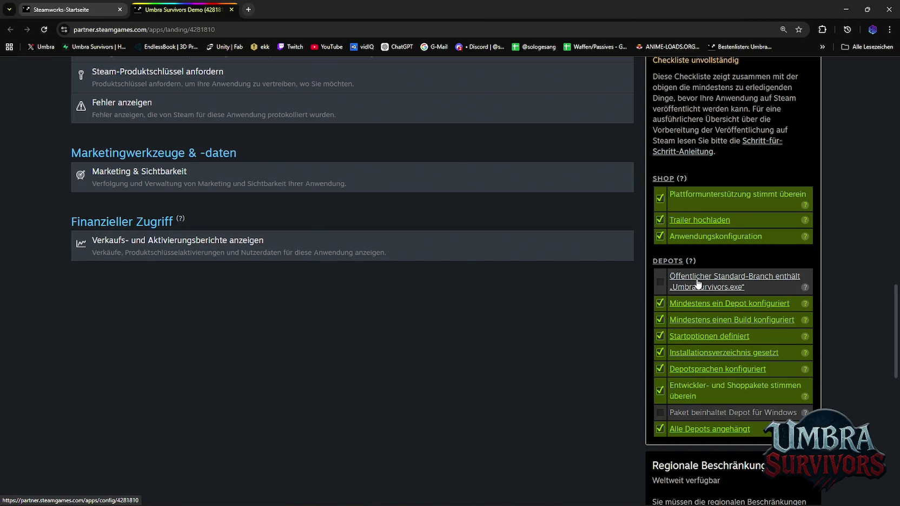
pyautogui.click(698, 282)
# Review the installation settings with launch option 0 running UmbraSurvivors.exe, then open Depots.
pyautogui.scroll(-5, 466, 273)
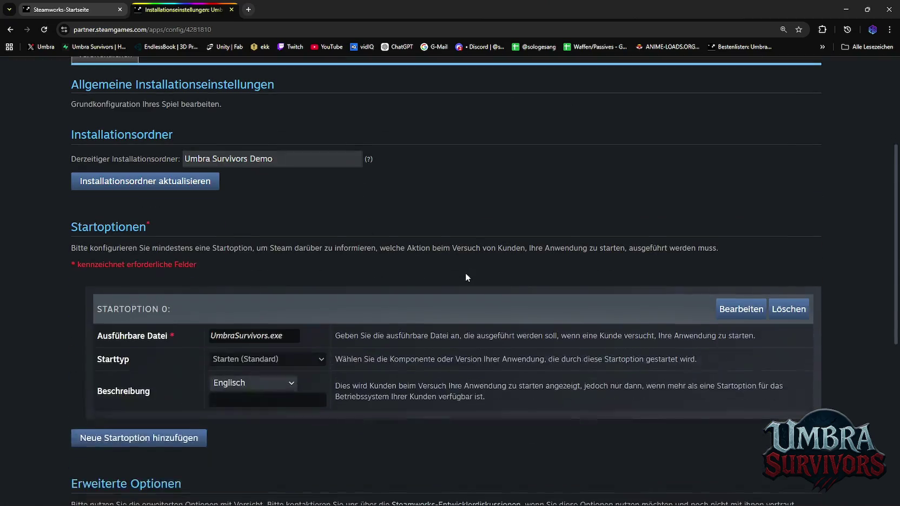
pyautogui.scroll(2, 378, 279)
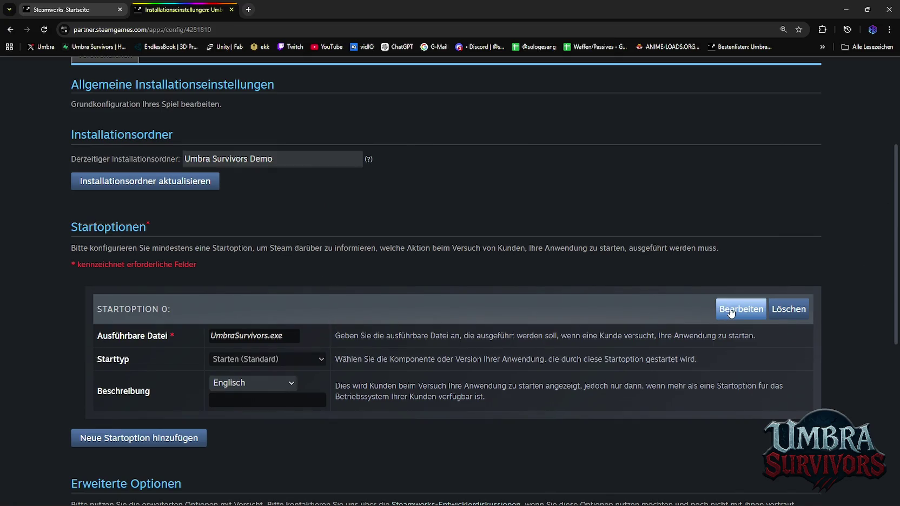
pyautogui.scroll(2, 238, 248)
pyautogui.scroll(-2, 260, 274)
pyautogui.scroll(-7, 501, 336)
pyautogui.scroll(10, 379, 341)
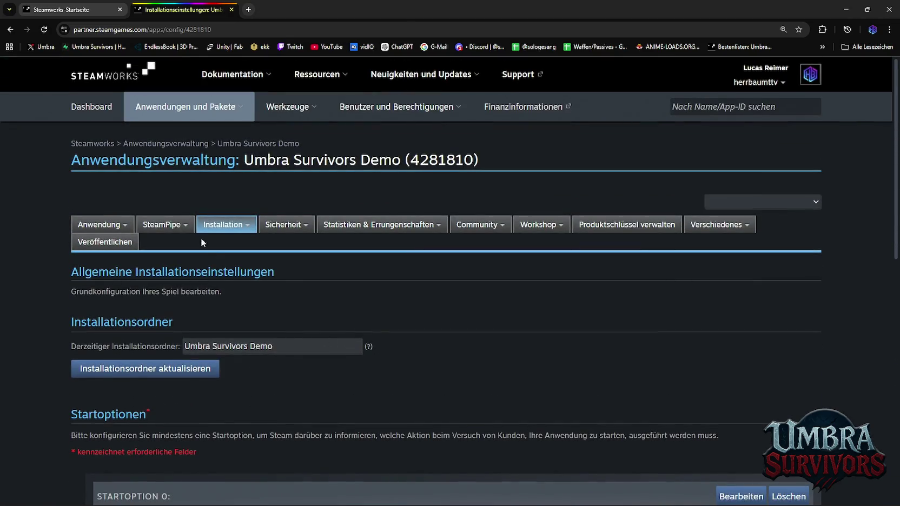
pyautogui.moveTo(165, 224)
pyautogui.click(169, 272)
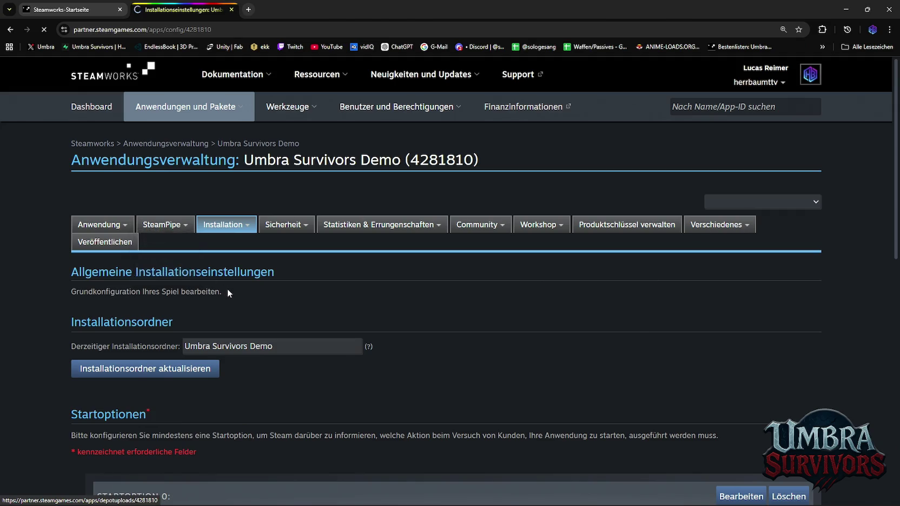
# Edit the demo depot's name to remove the '-Depot' suffix.
pyautogui.scroll(-3, 638, 311)
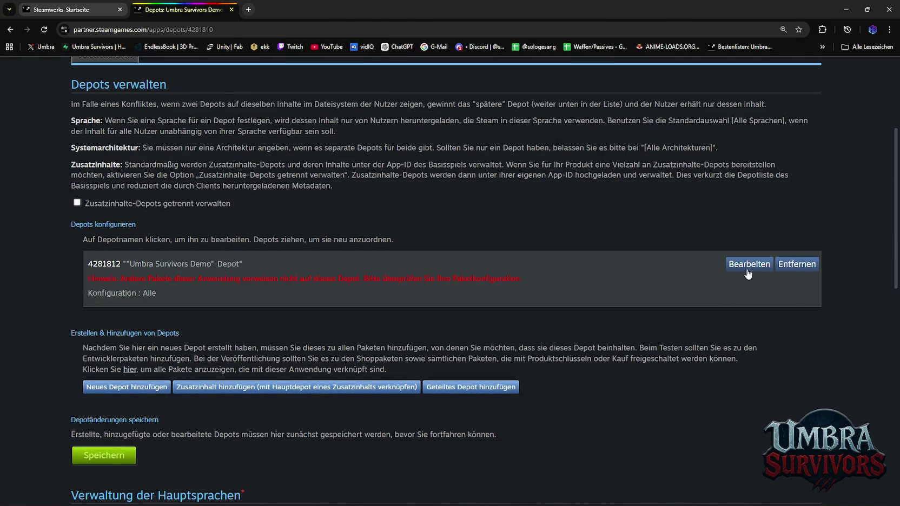
pyautogui.click(748, 265)
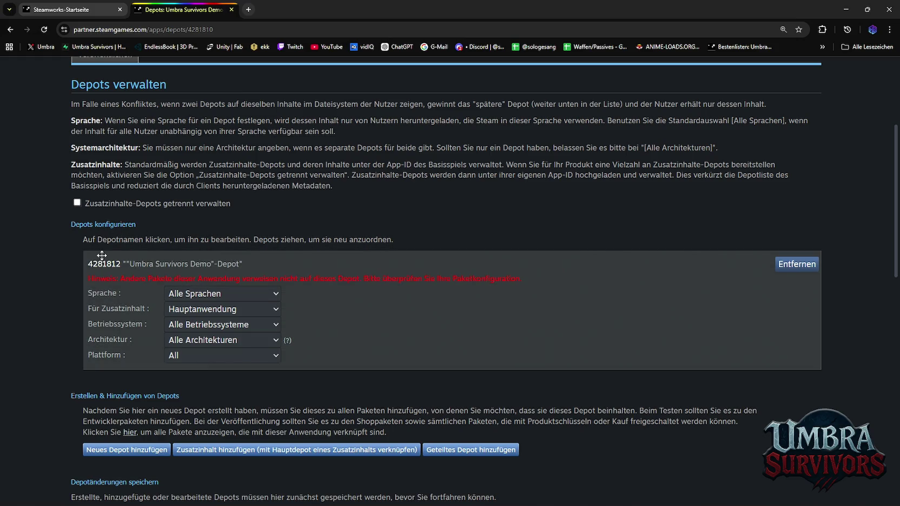
pyautogui.doubleClick(146, 265)
pyautogui.click(211, 268)
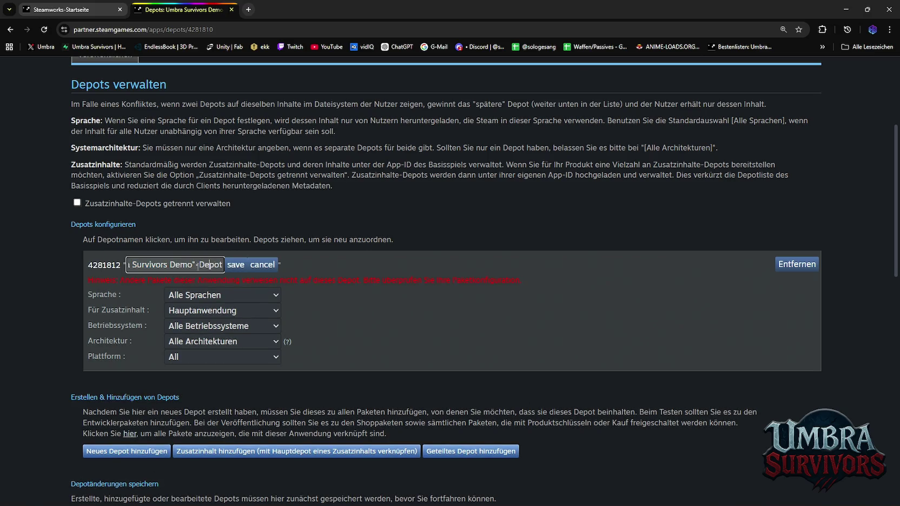
pyautogui.press('BackSpace')
pyautogui.press('BackSpace')
pyautogui.press('BackSpace')
pyautogui.scroll(4, 191, 166)
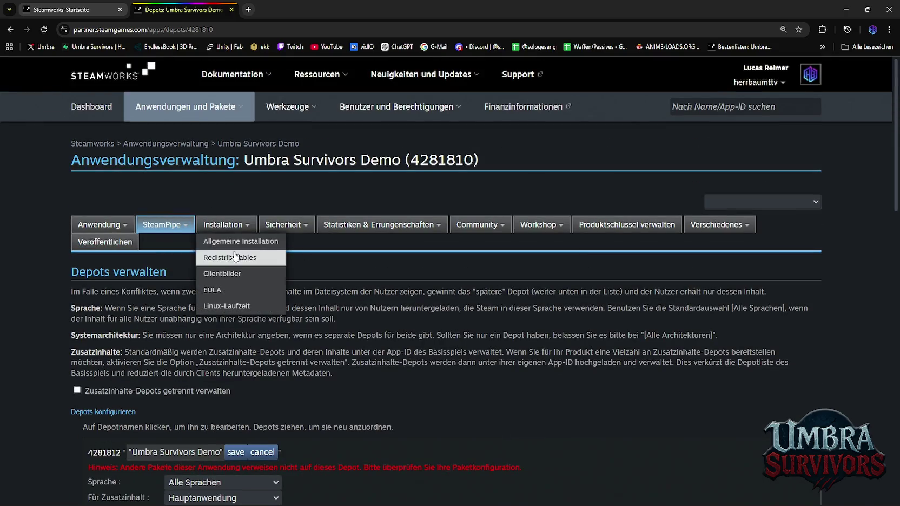
# Open the Umbra Survivors Demo release overview from the dashboard and review its checklist.
pyautogui.click(111, 118)
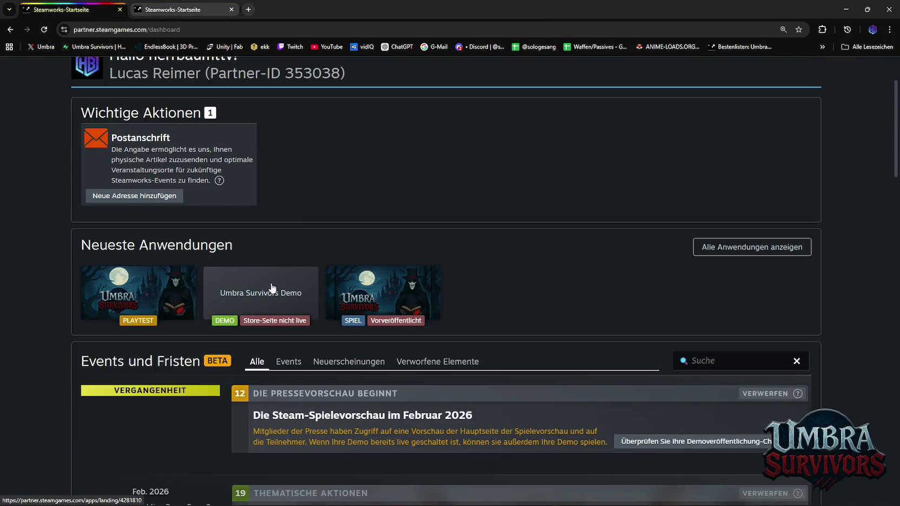
pyautogui.click(269, 288)
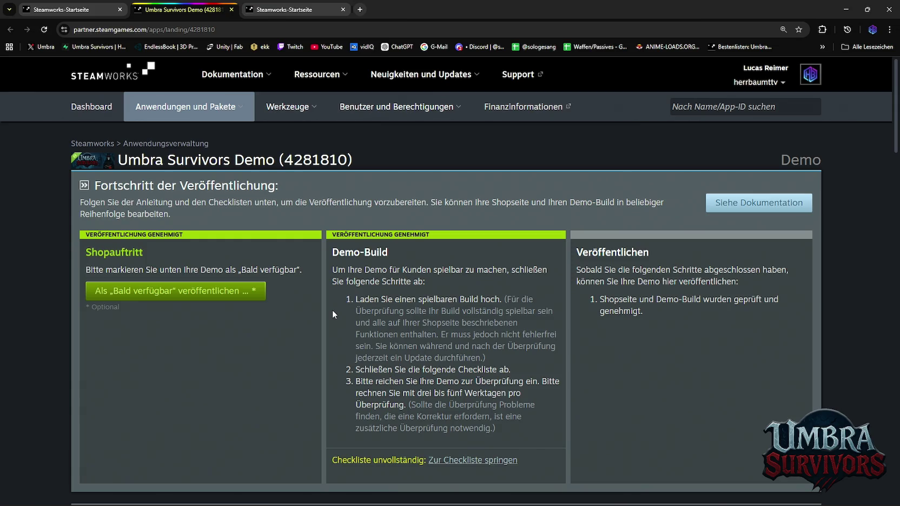
pyautogui.scroll(-6, 329, 313)
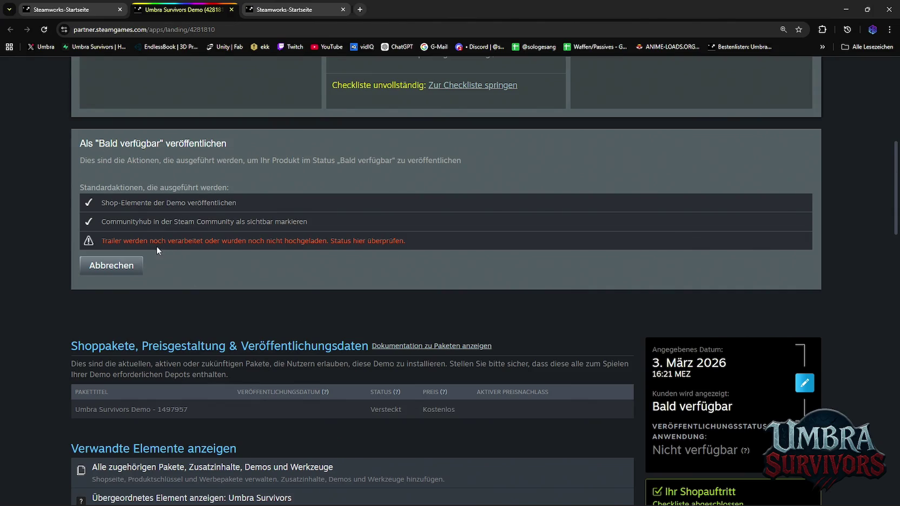
pyautogui.scroll(-10, 368, 285)
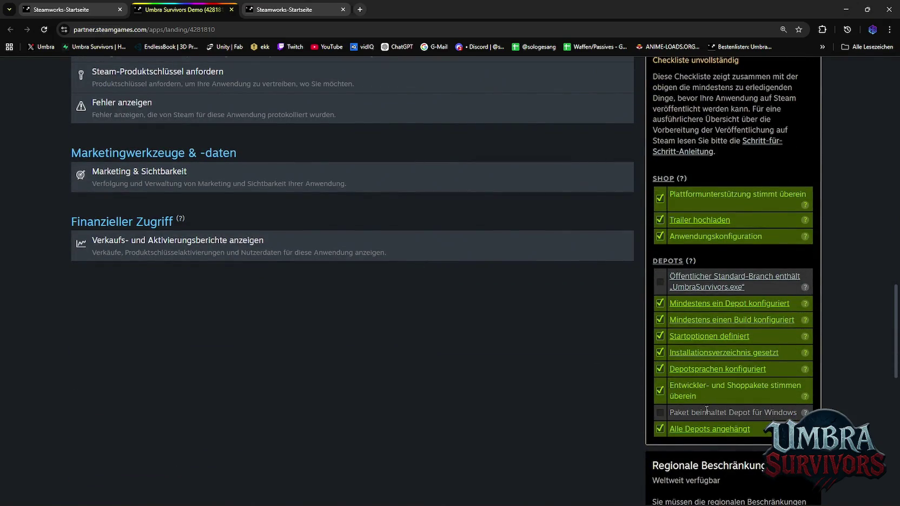
pyautogui.scroll(-5, 541, 368)
pyautogui.scroll(9, 515, 368)
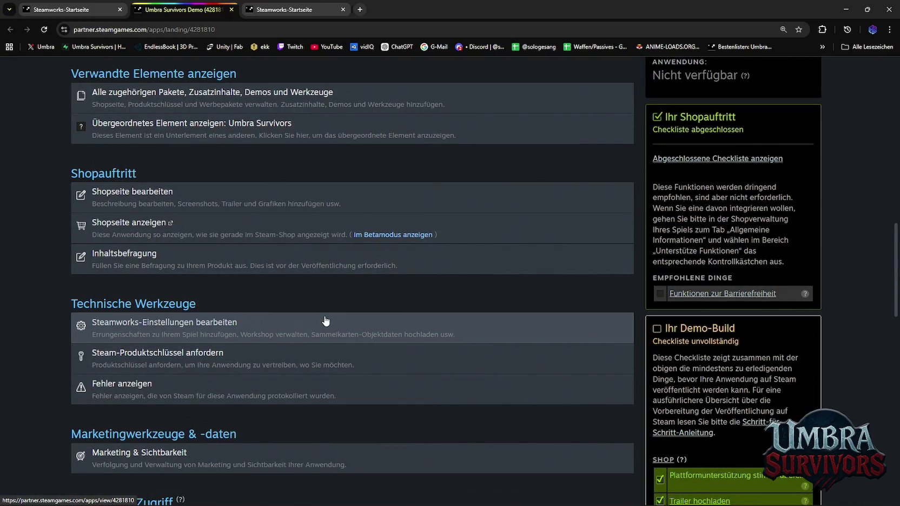
pyautogui.scroll(5, 325, 318)
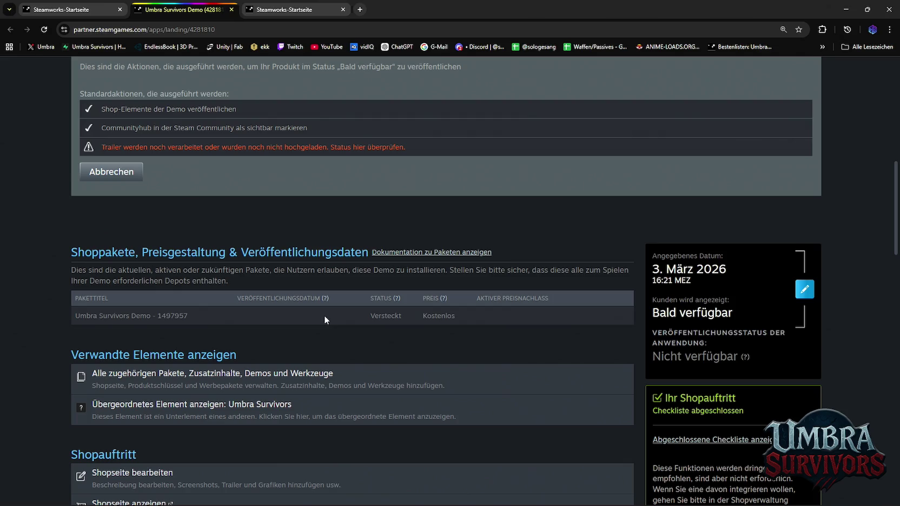
pyautogui.scroll(3, 325, 319)
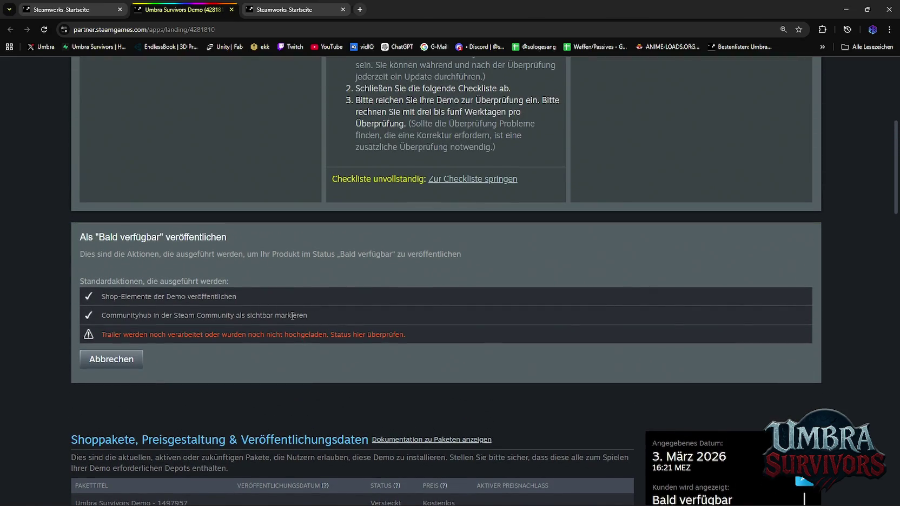
pyautogui.scroll(3, 268, 306)
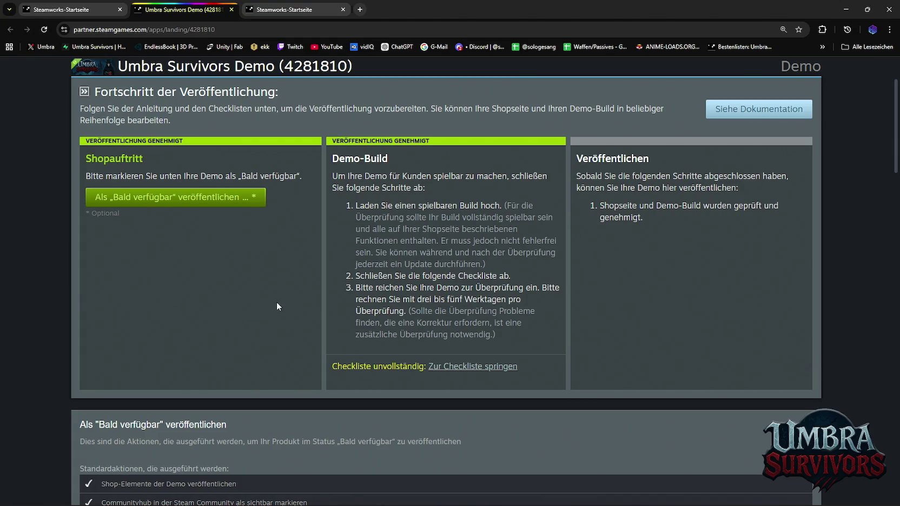
pyautogui.scroll(2, 280, 303)
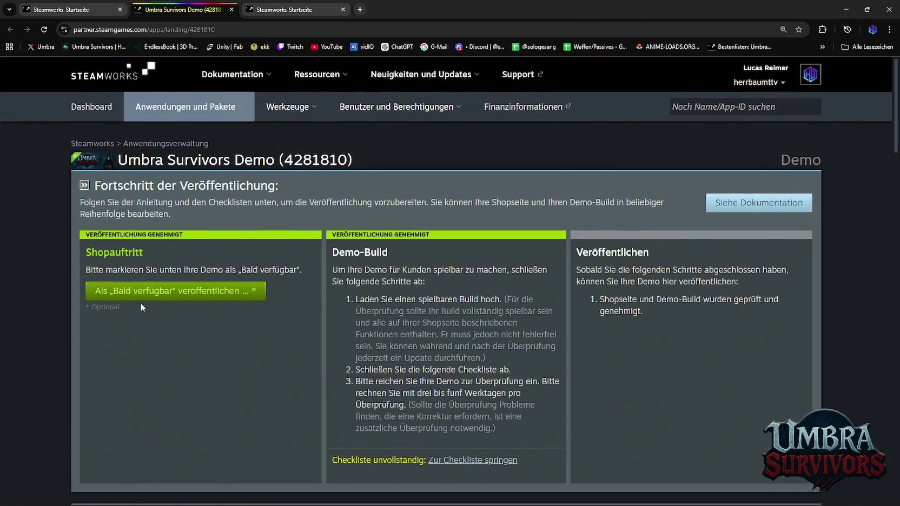
pyautogui.scroll(-12, 608, 342)
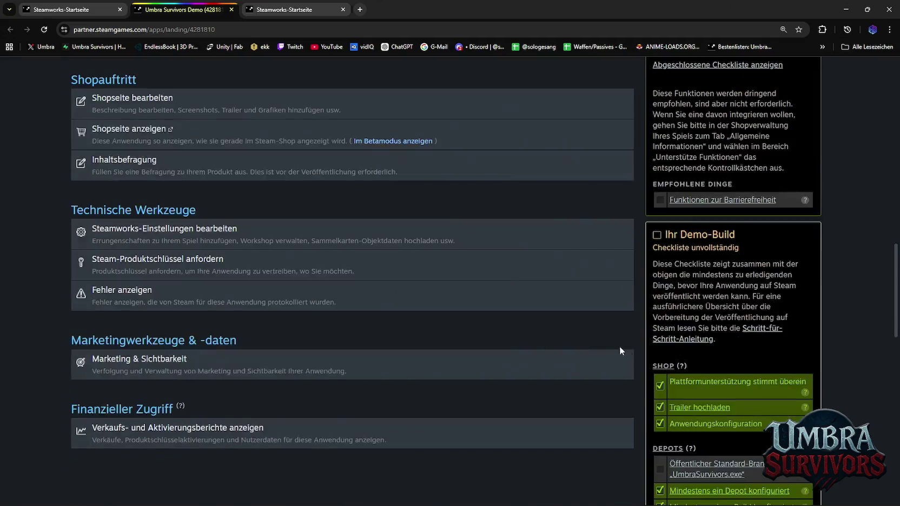
pyautogui.scroll(12, 714, 354)
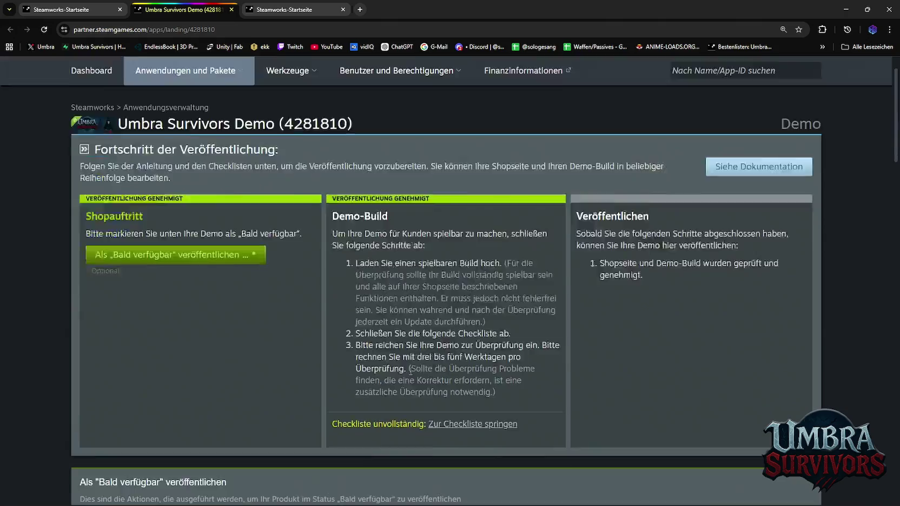
pyautogui.scroll(-2, 368, 333)
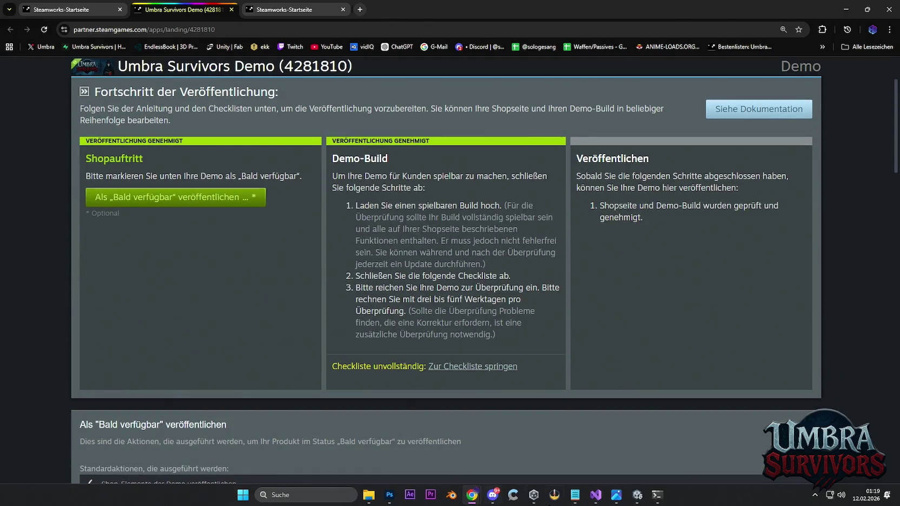
pyautogui.click(657, 503)
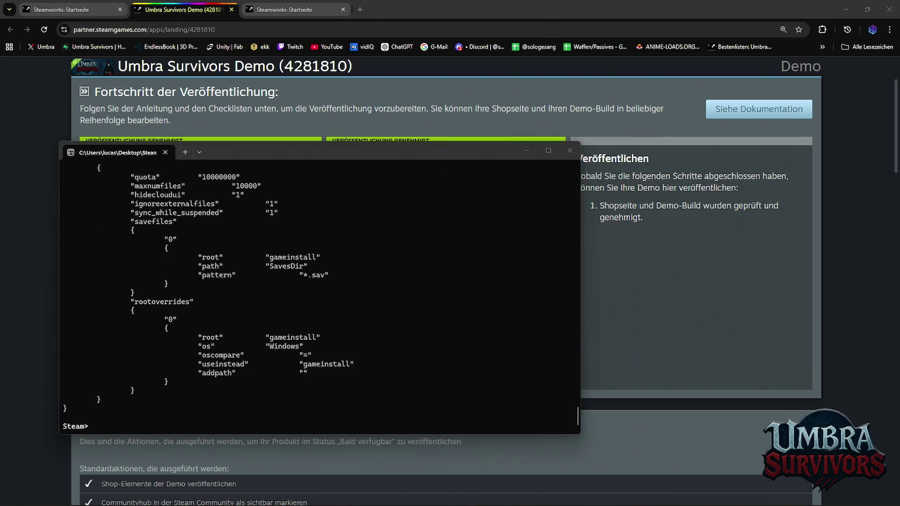
# Rerun the demo build upload with run_app_build simple_app_build.vdf, then return to the browser.
pyautogui.click(182, 425)
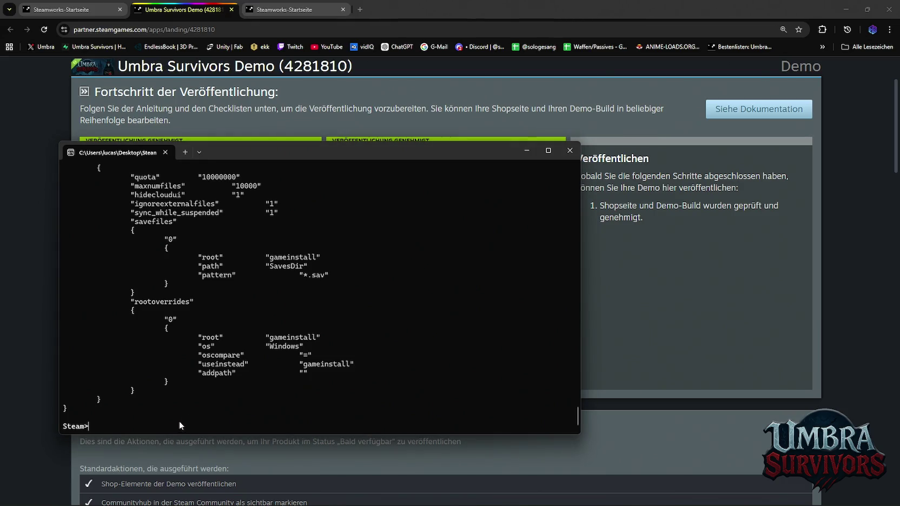
pyautogui.write('run_app_build C:\\Users\\lucas\\Desktop\\Steam\\steamworks_sdk_163\\Demo\\tools\\ContentBuilder\\scripts\\simple_app_build.vdf')
pyautogui.press('Return')
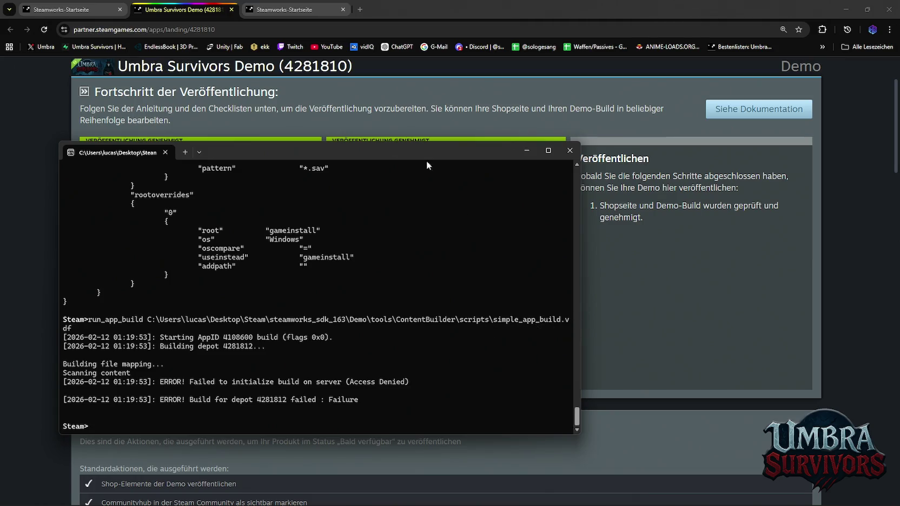
pyautogui.click(26, 141)
pyautogui.scroll(-12, 317, 292)
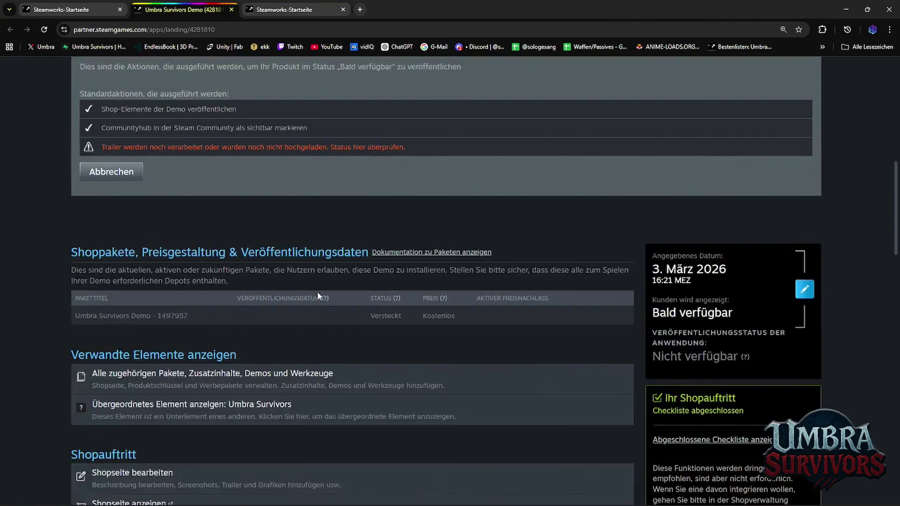
# Scroll to the checklist's Depots items and open the demo's Installation settings from there.
pyautogui.scroll(-10, 335, 300)
pyautogui.scroll(18, 337, 301)
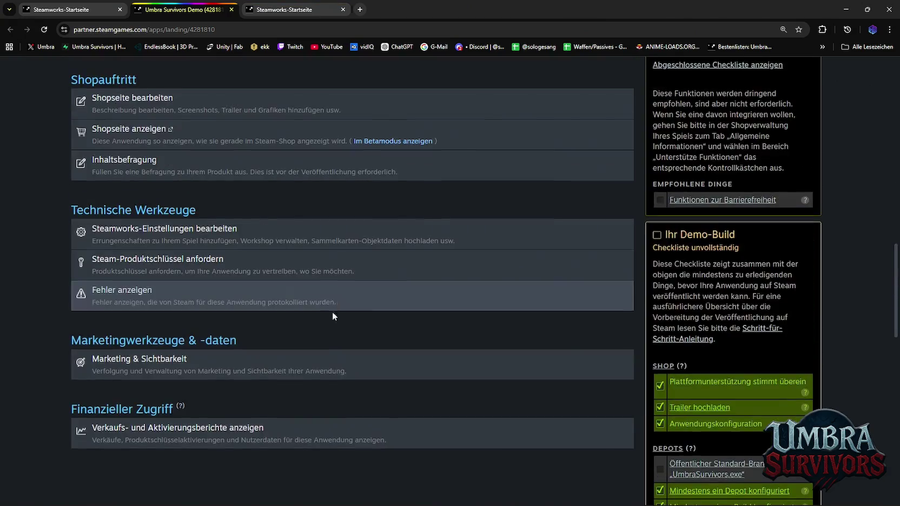
pyautogui.scroll(5, 291, 306)
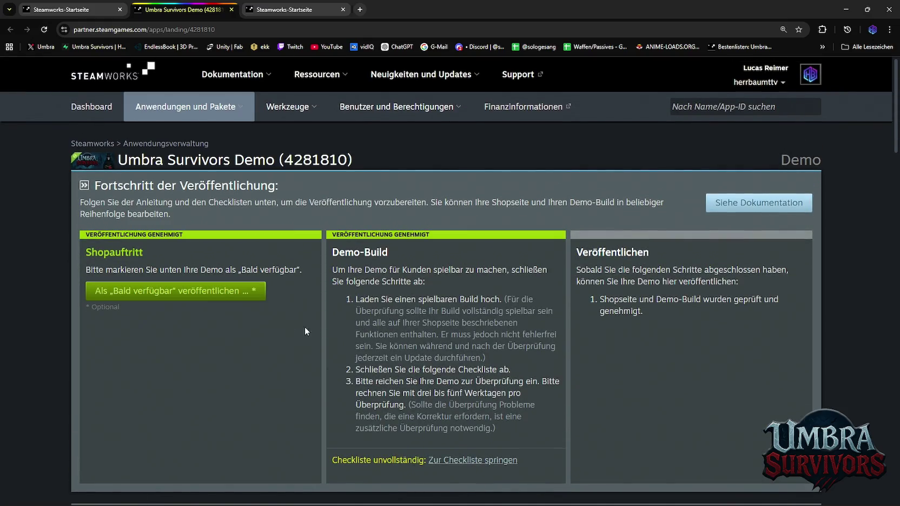
pyautogui.scroll(-1, 433, 349)
pyautogui.scroll(-15, 432, 348)
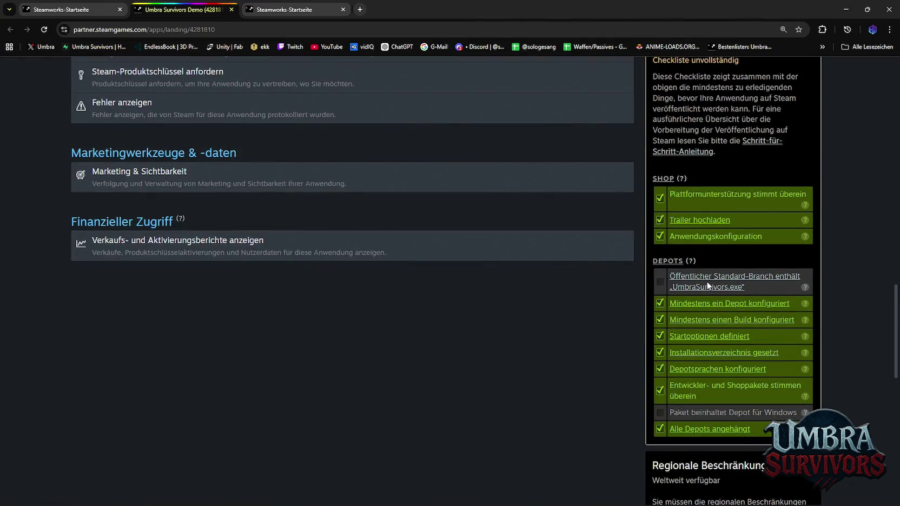
pyautogui.moveTo(805, 413)
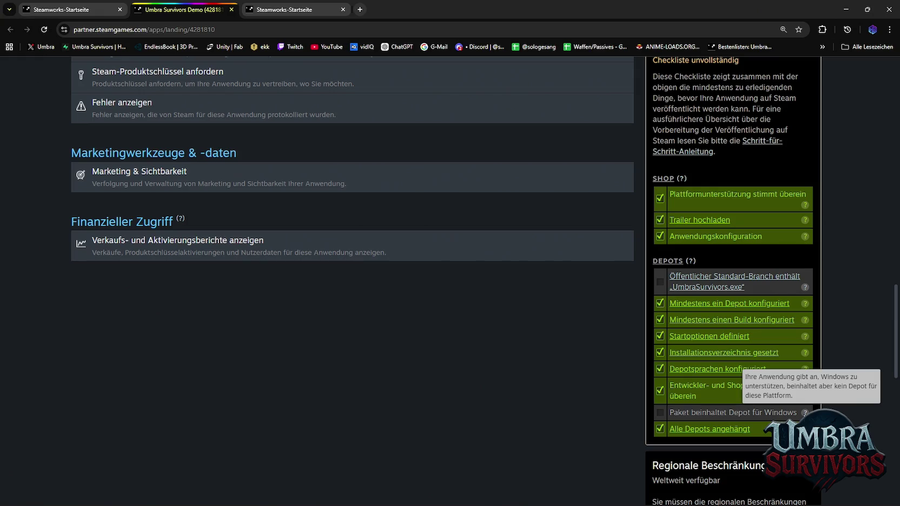
pyautogui.click(698, 280)
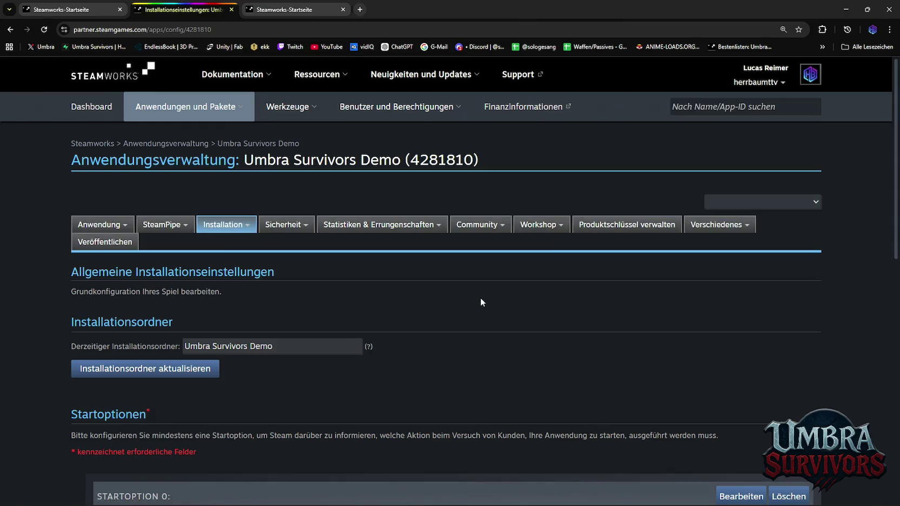
# Open SteamPipe > Builds and inspect depot 4281811's contents before returning to the builds page.
pyautogui.scroll(7, 364, 290)
pyautogui.moveTo(162, 226)
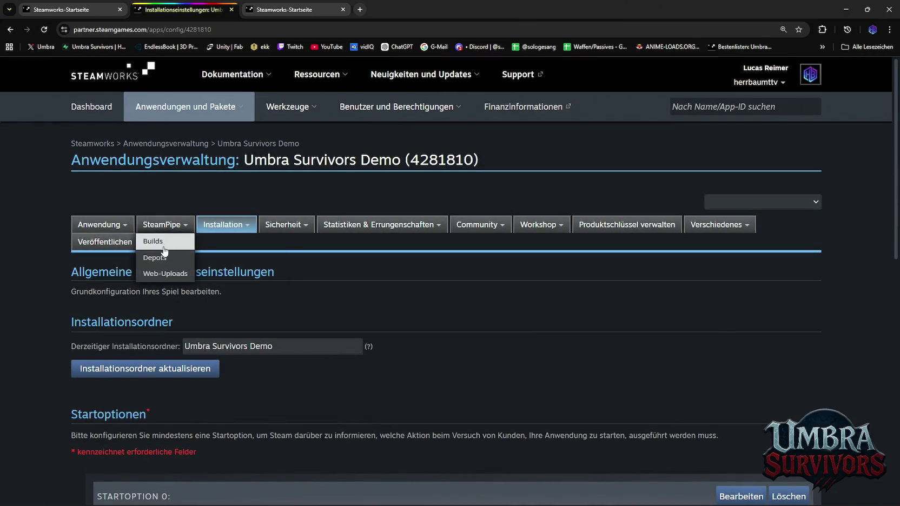
pyautogui.click(153, 242)
pyautogui.scroll(-2, 453, 308)
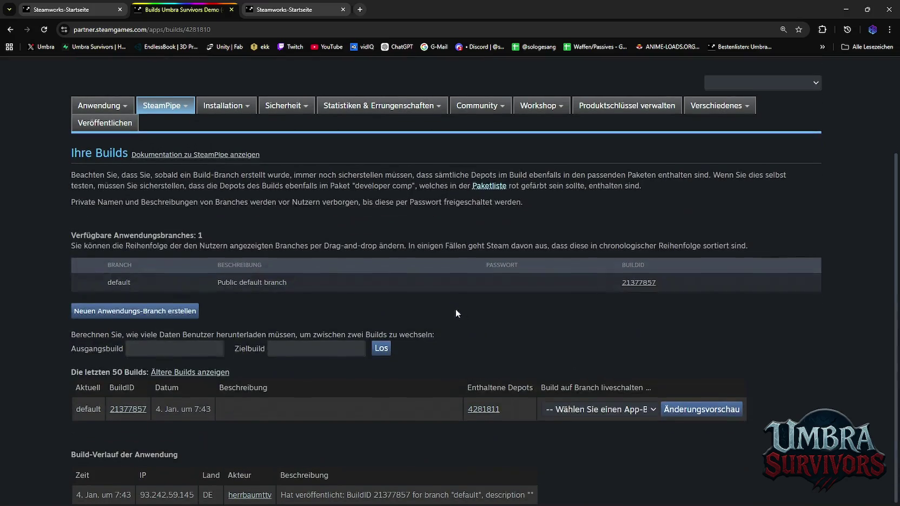
pyautogui.click(485, 409)
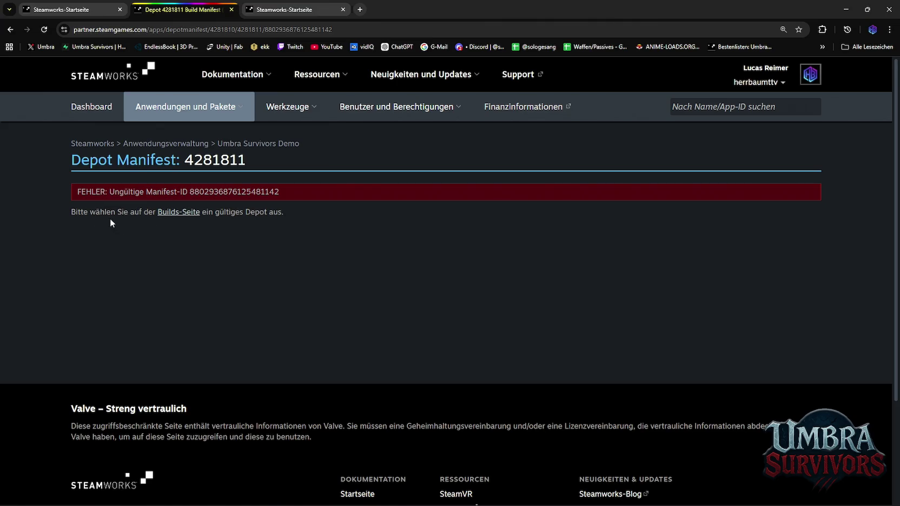
pyautogui.click(175, 212)
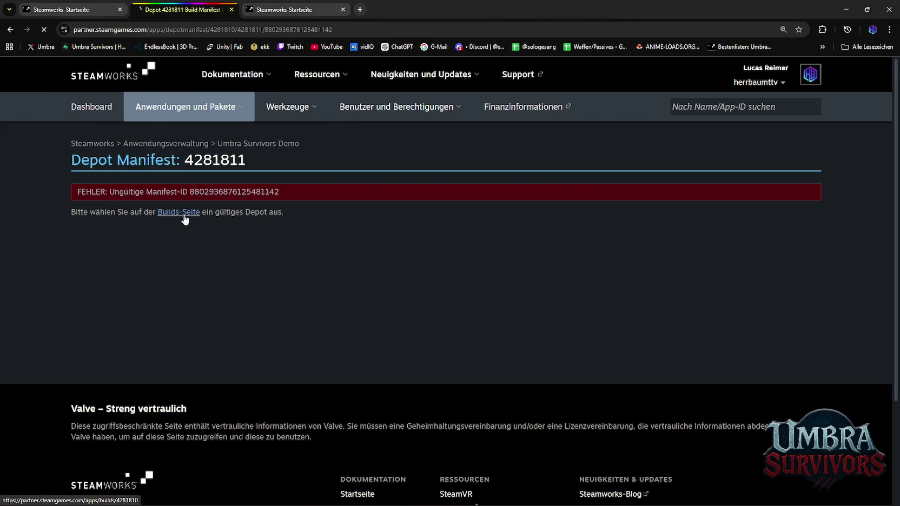
# Choose the default branch for build 21377857, preview the change, and go back.
pyautogui.scroll(-2, 407, 310)
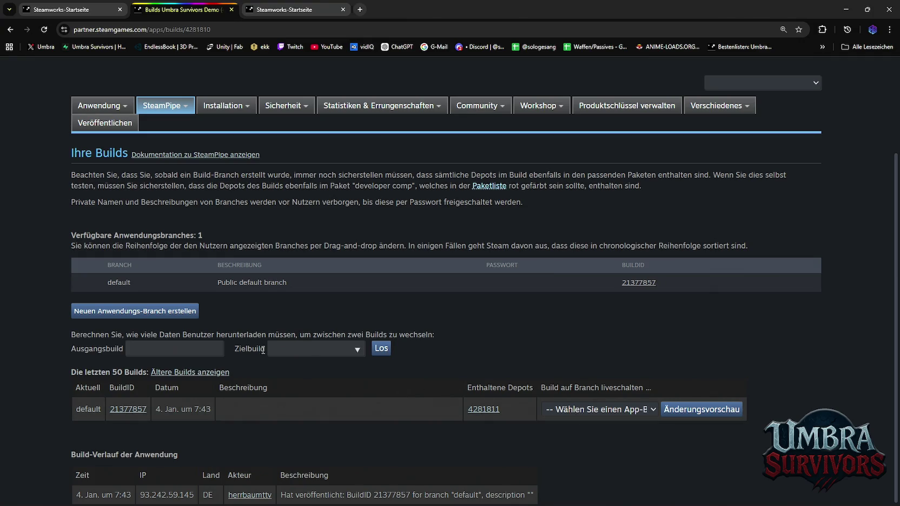
pyautogui.click(575, 409)
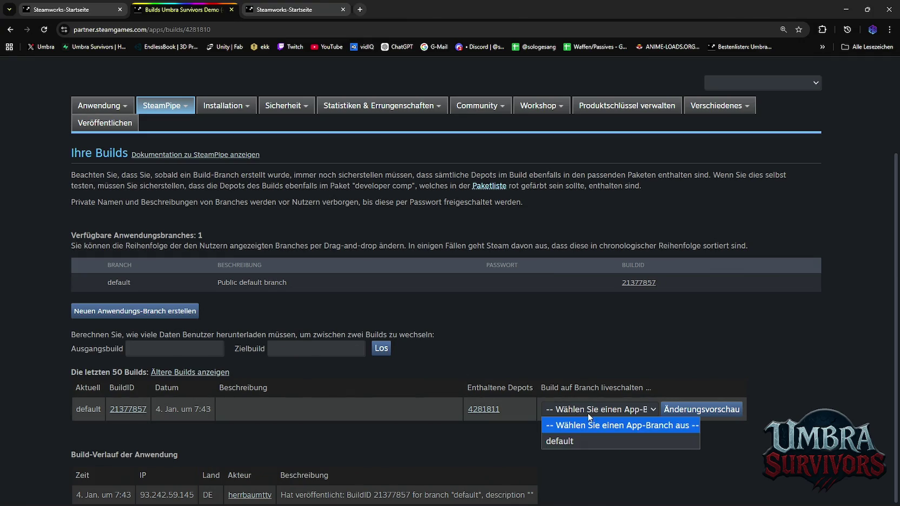
pyautogui.click(562, 440)
pyautogui.click(686, 412)
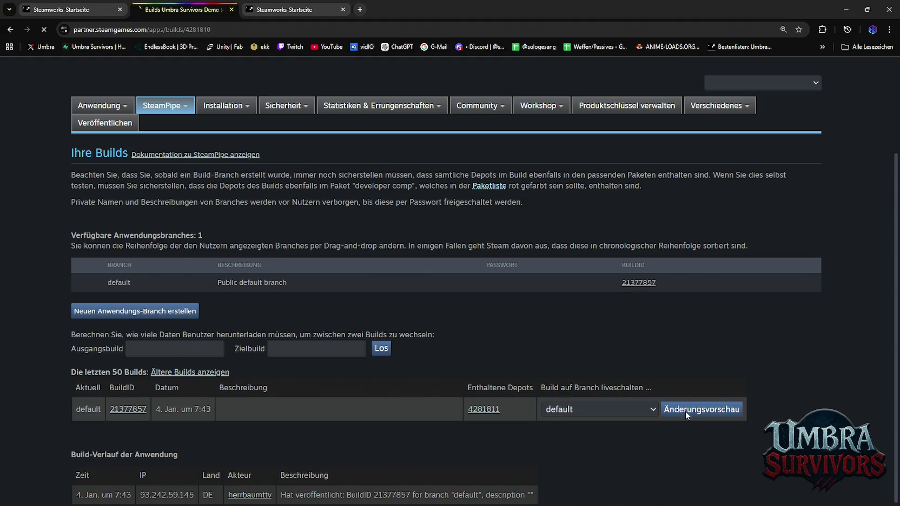
pyautogui.scroll(-1, 313, 353)
pyautogui.hotkey('alt', 'Left')
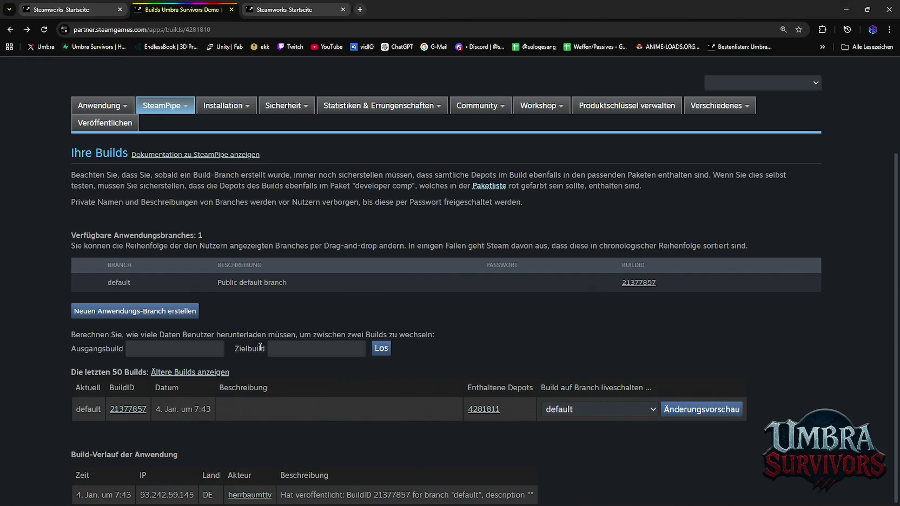
# Add depot 4281811 to the demo on the Depots page.
pyautogui.click(157, 138)
pyautogui.scroll(-5, 306, 272)
pyautogui.scroll(-3, 318, 270)
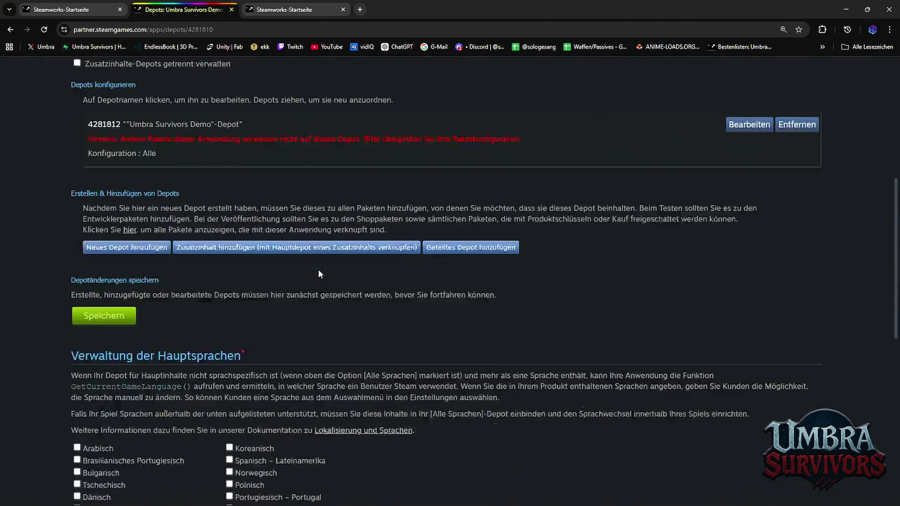
pyautogui.scroll(3, 300, 280)
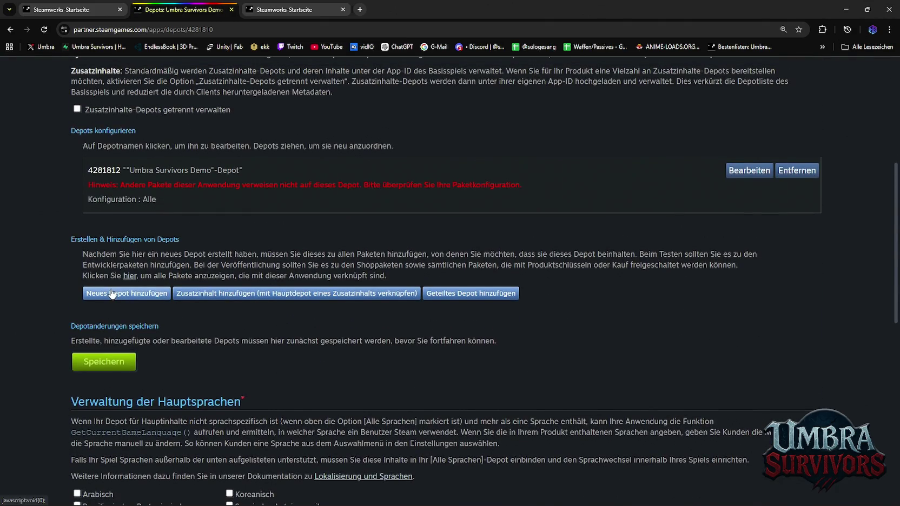
pyautogui.click(125, 295)
pyautogui.click(455, 318)
pyautogui.click(456, 319)
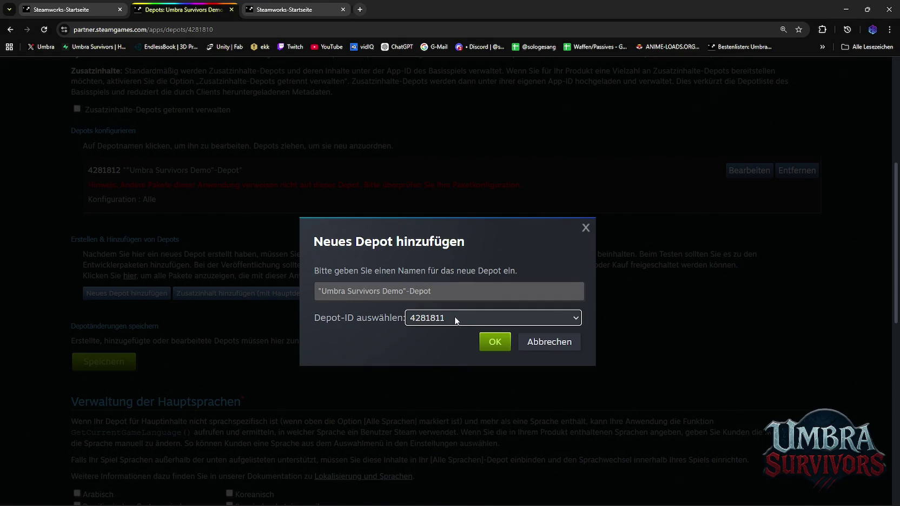
pyautogui.click(493, 342)
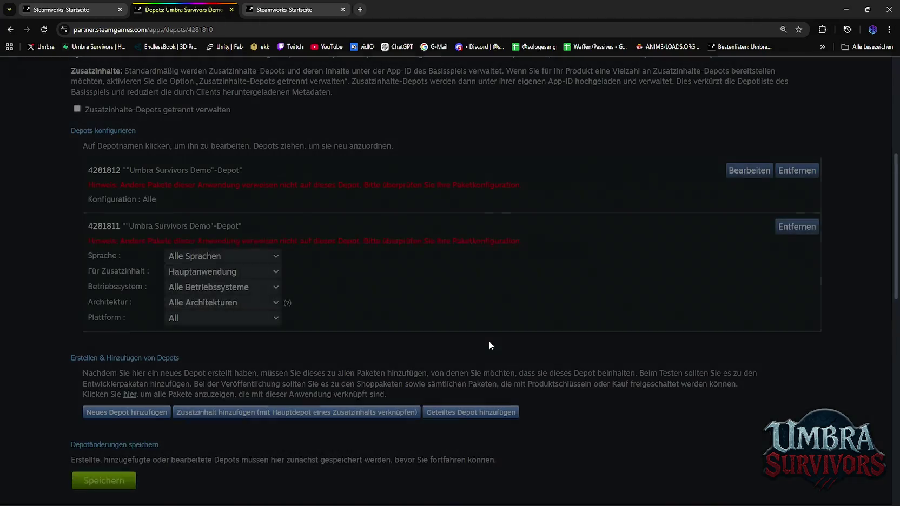
# Recheck the default-branch change preview for the build on the Builds page.
pyautogui.scroll(3, 332, 224)
pyautogui.moveTo(165, 130)
pyautogui.click(164, 152)
pyautogui.scroll(-2, 460, 438)
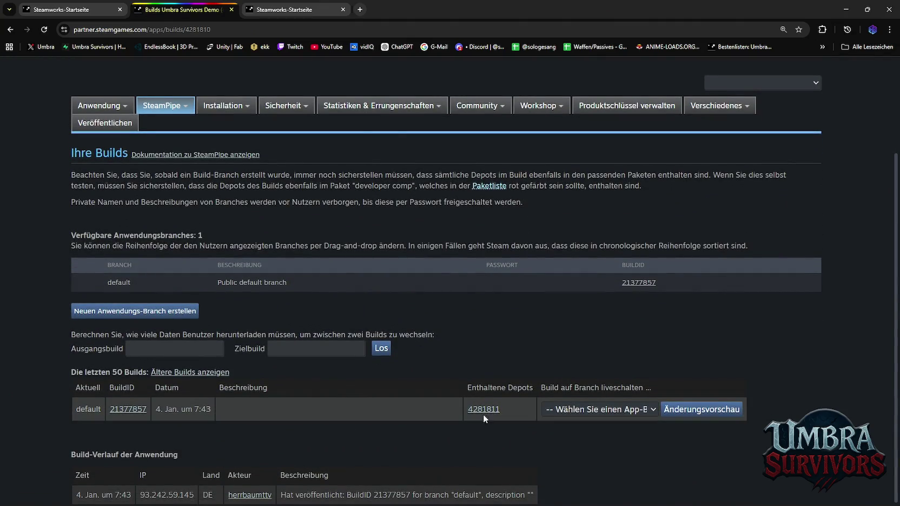
pyautogui.click(599, 410)
pyautogui.click(597, 443)
pyautogui.click(670, 411)
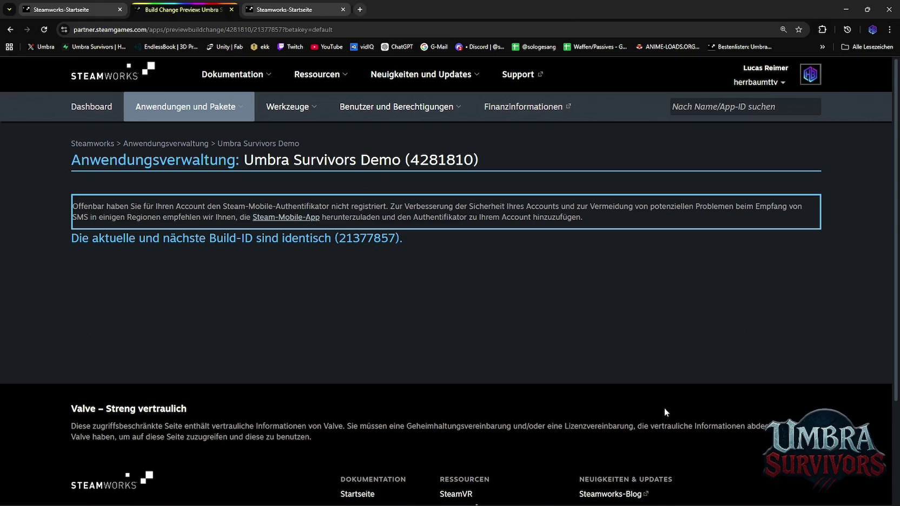
pyautogui.hotkey('alt', 'Left')
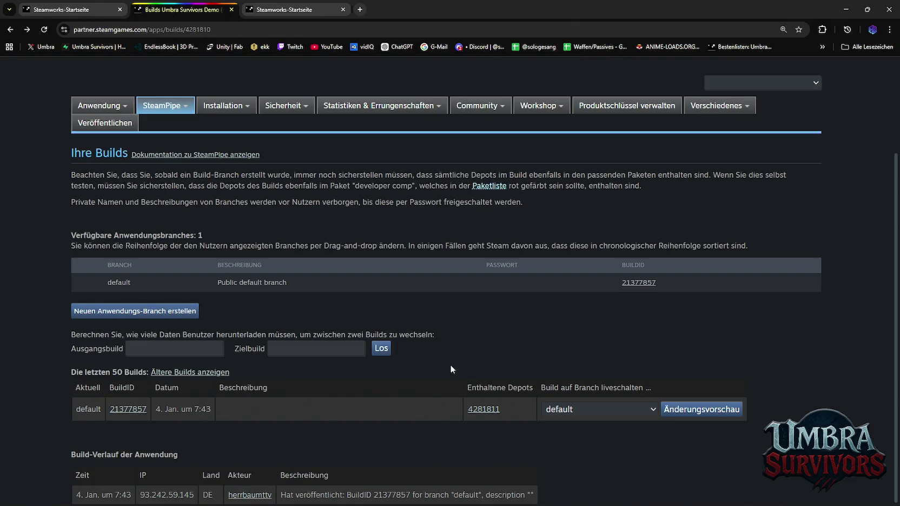
# Remove depot 4281812 from the demo and save the depot configuration.
pyautogui.moveTo(163, 106)
pyautogui.click(155, 138)
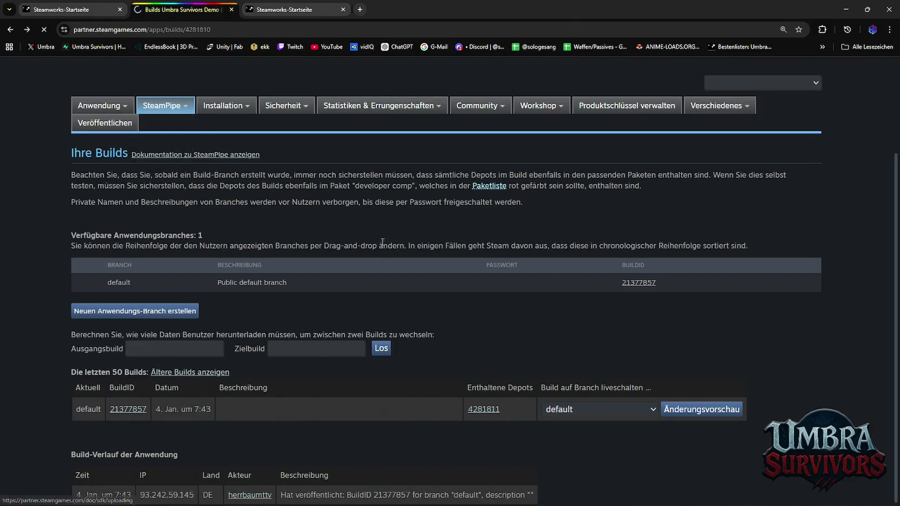
pyautogui.scroll(-5, 331, 307)
pyautogui.scroll(2, 328, 314)
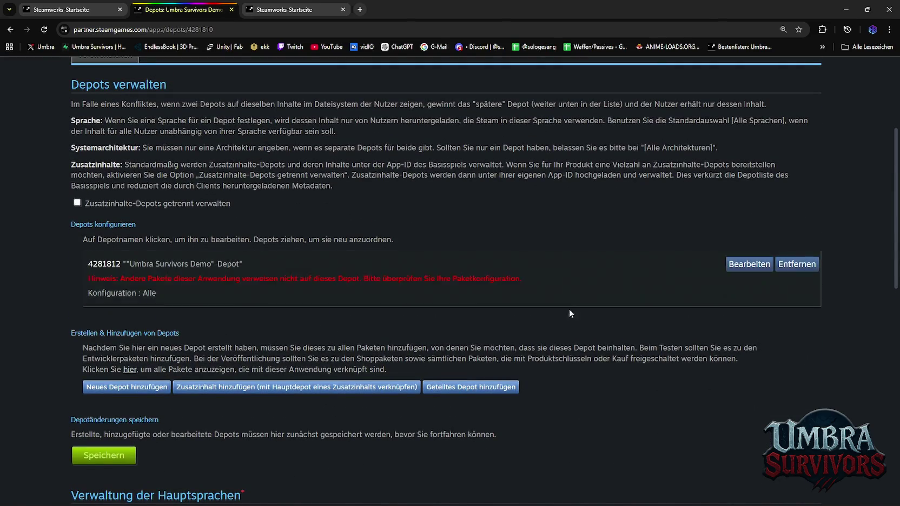
pyautogui.click(792, 264)
pyautogui.click(433, 98)
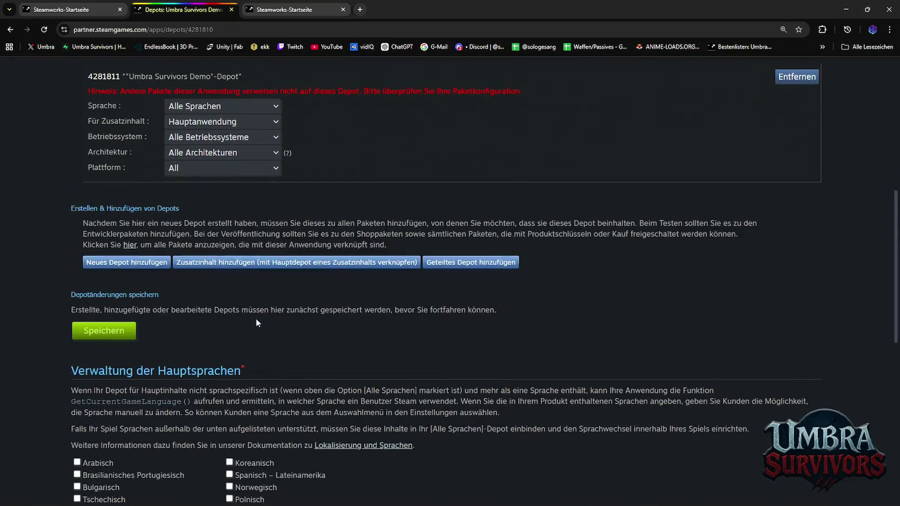
pyautogui.click(116, 325)
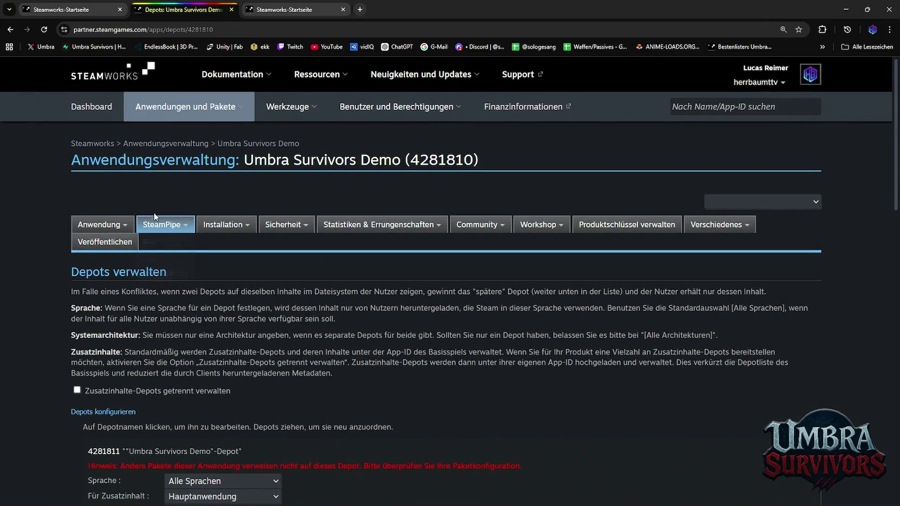
pyautogui.moveTo(162, 230)
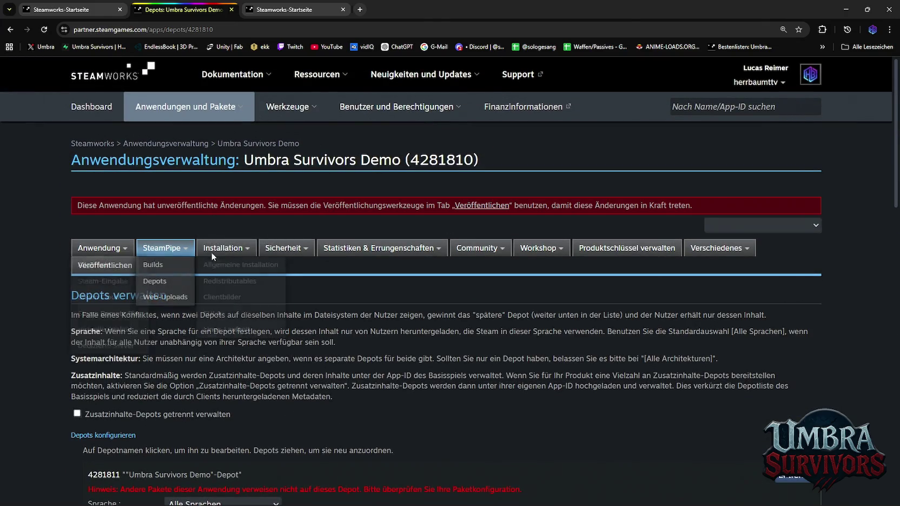
pyautogui.moveTo(234, 252)
pyautogui.moveTo(366, 255)
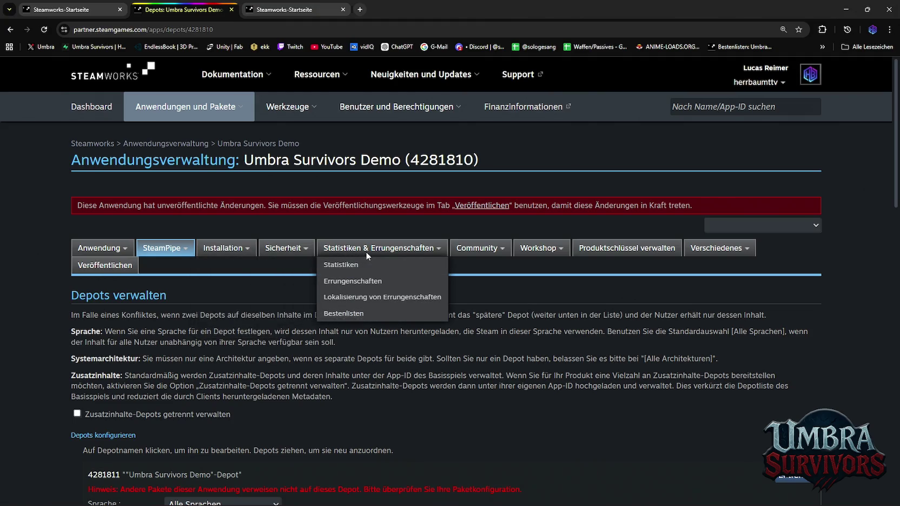
# Go to the account's All Packages list.
pyautogui.click(709, 225)
pyautogui.click(481, 342)
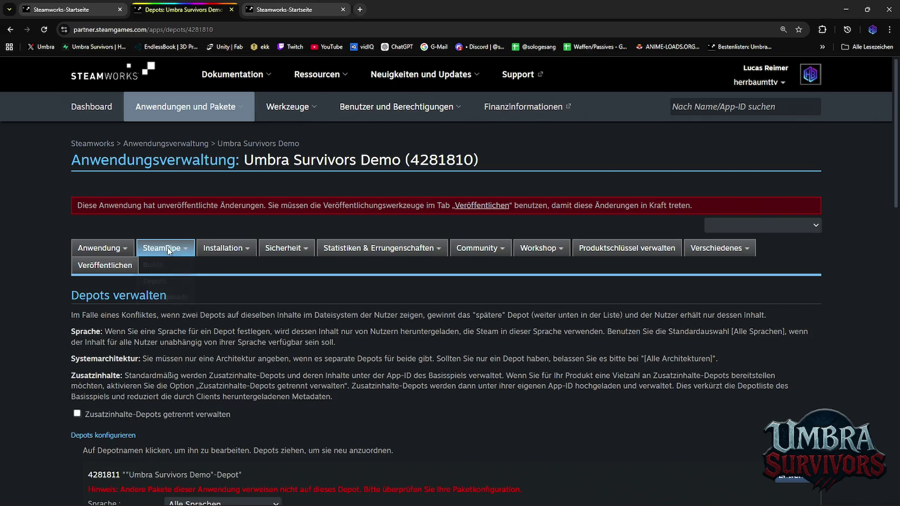
pyautogui.moveTo(169, 252)
pyautogui.moveTo(211, 113)
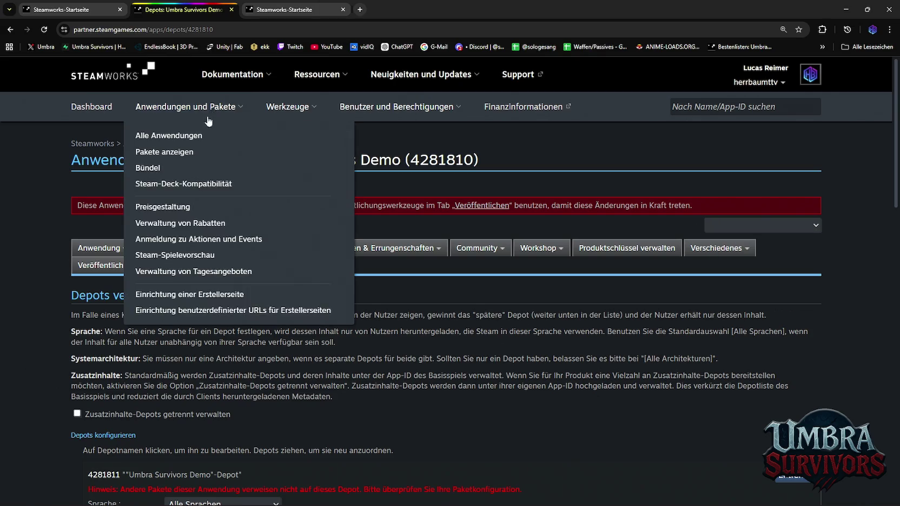
pyautogui.click(165, 152)
# Expand and collapse package 1497955's details, then open its Developer Comp package page.
pyautogui.scroll(-2, 436, 311)
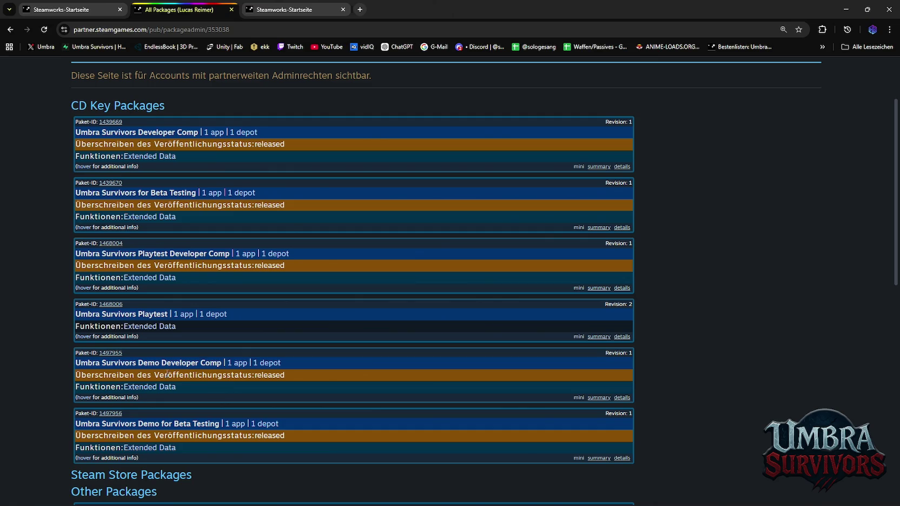
pyautogui.scroll(-2, 214, 395)
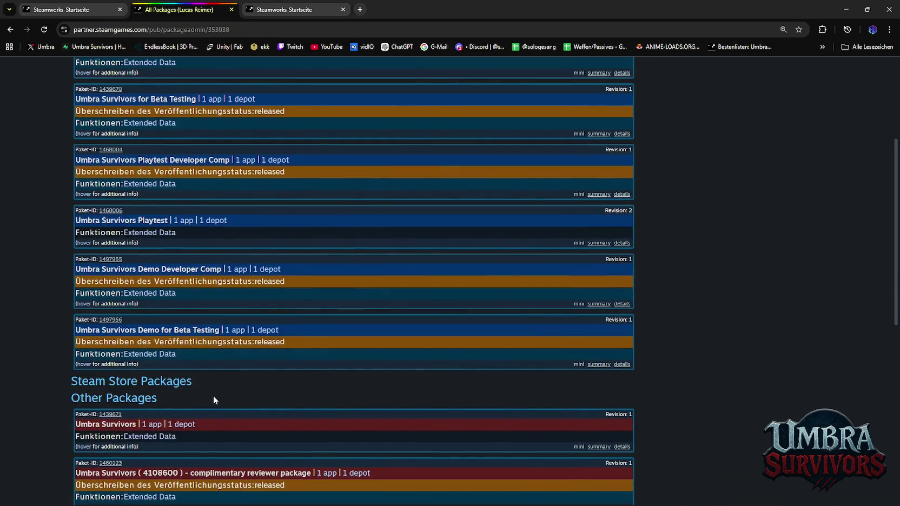
pyautogui.scroll(-2, 200, 351)
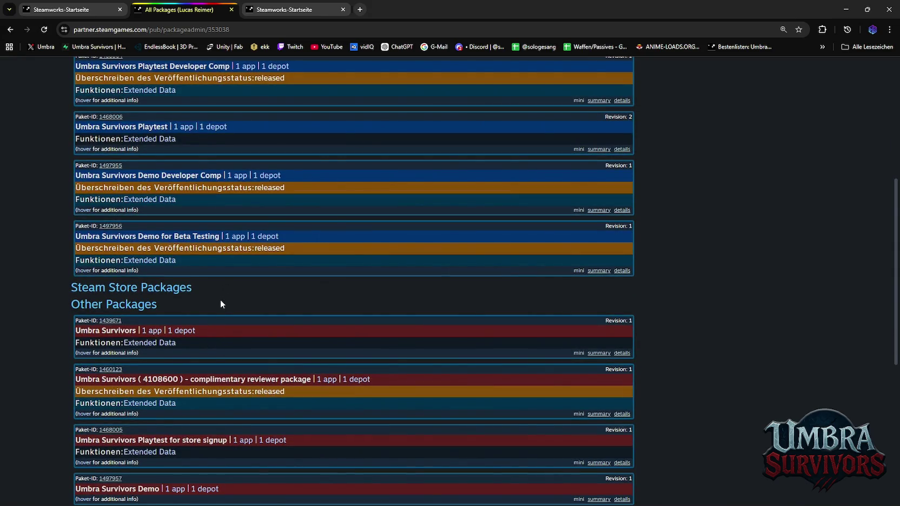
pyautogui.scroll(4, 197, 323)
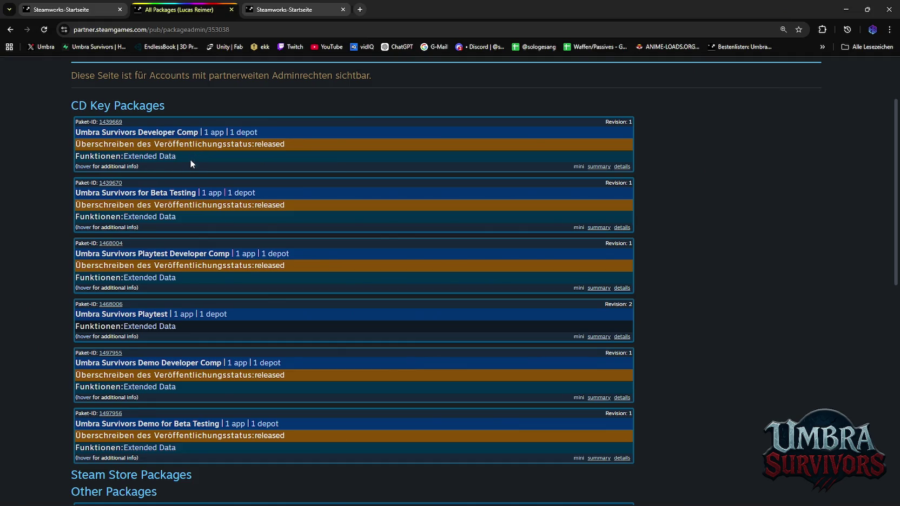
pyautogui.scroll(-7, 183, 173)
pyautogui.scroll(5, 190, 206)
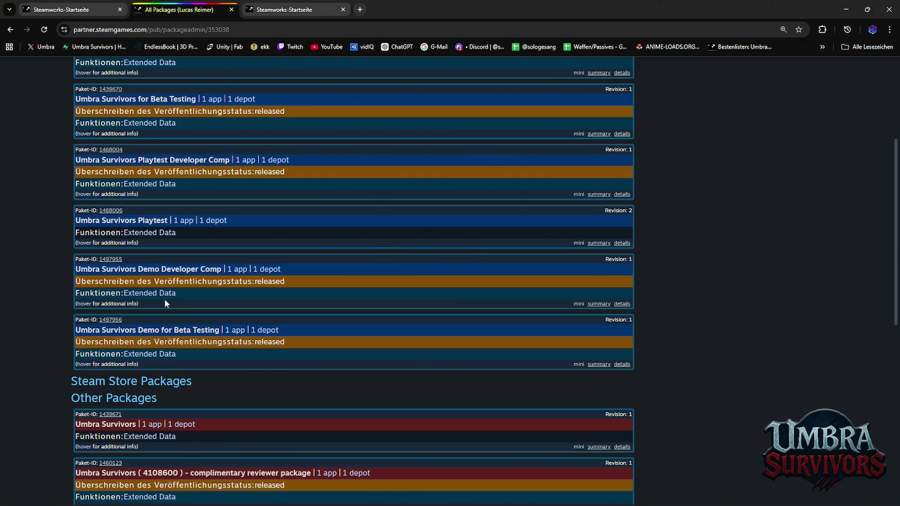
pyautogui.scroll(1, 185, 321)
pyautogui.scroll(2, 185, 320)
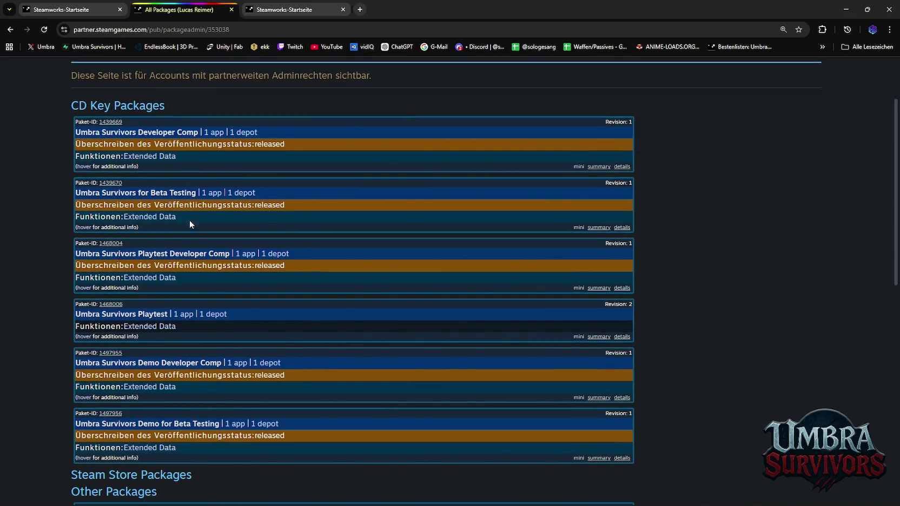
pyautogui.scroll(2, 233, 157)
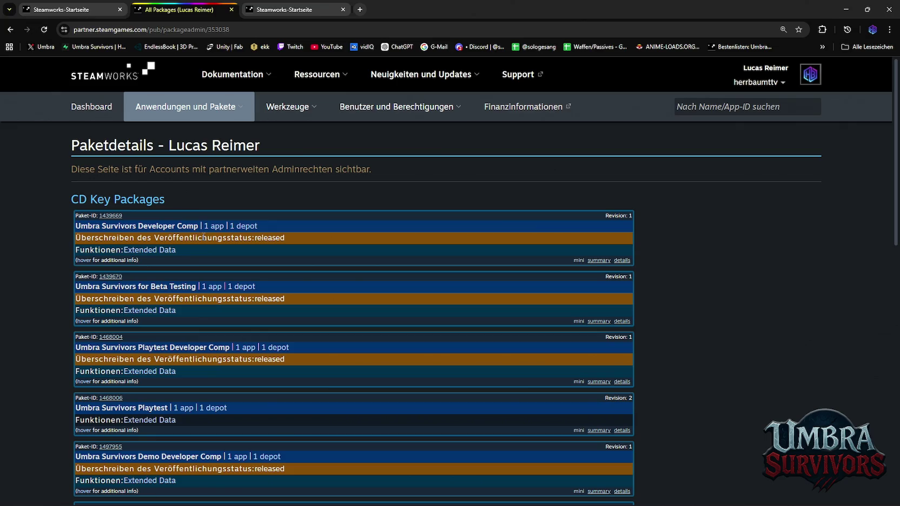
pyautogui.scroll(-3, 197, 257)
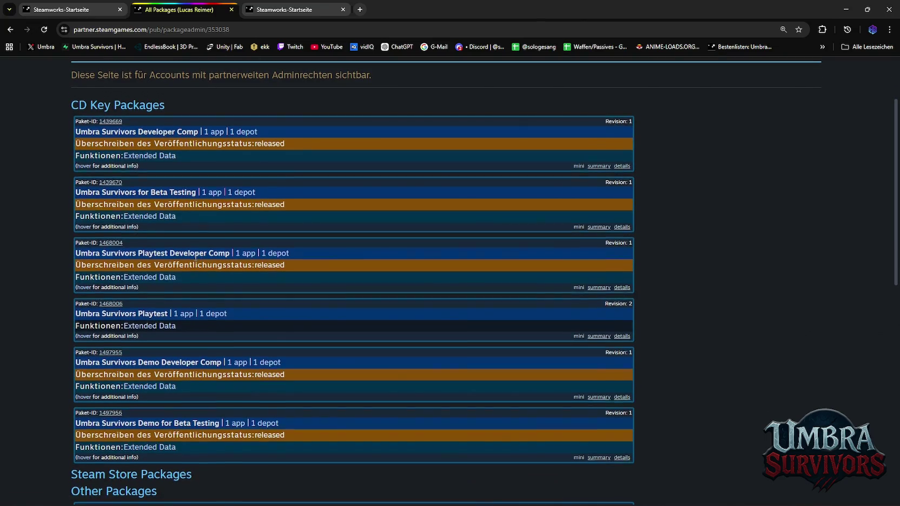
pyautogui.scroll(-3, 202, 256)
pyautogui.scroll(-5, 202, 265)
pyautogui.scroll(5, 202, 282)
pyautogui.scroll(2, 202, 289)
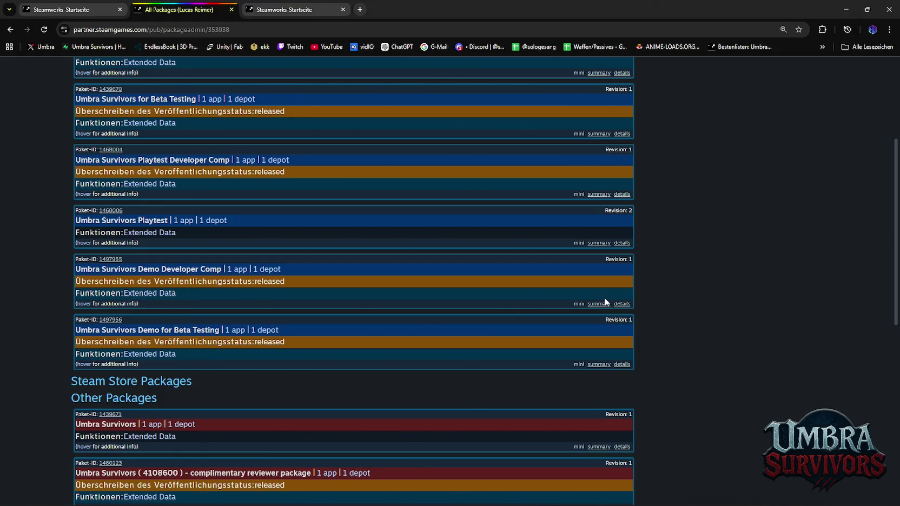
pyautogui.click(620, 304)
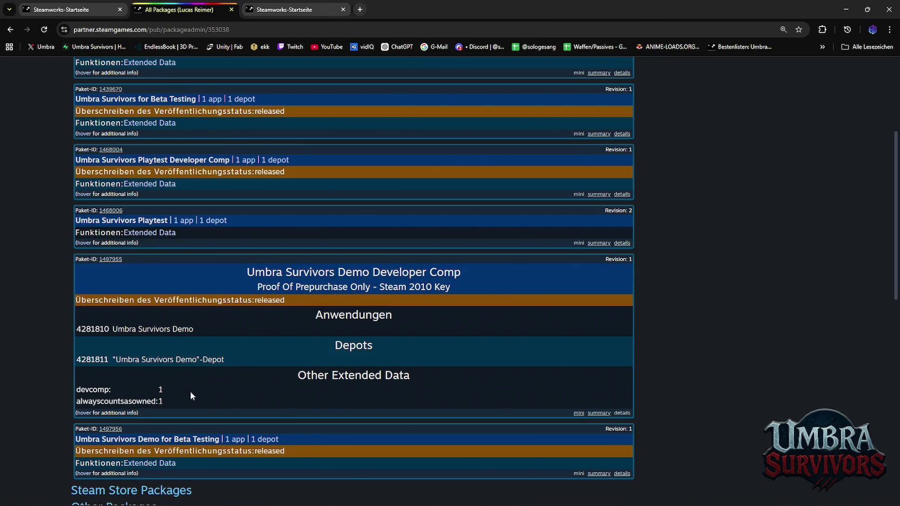
pyautogui.click(599, 413)
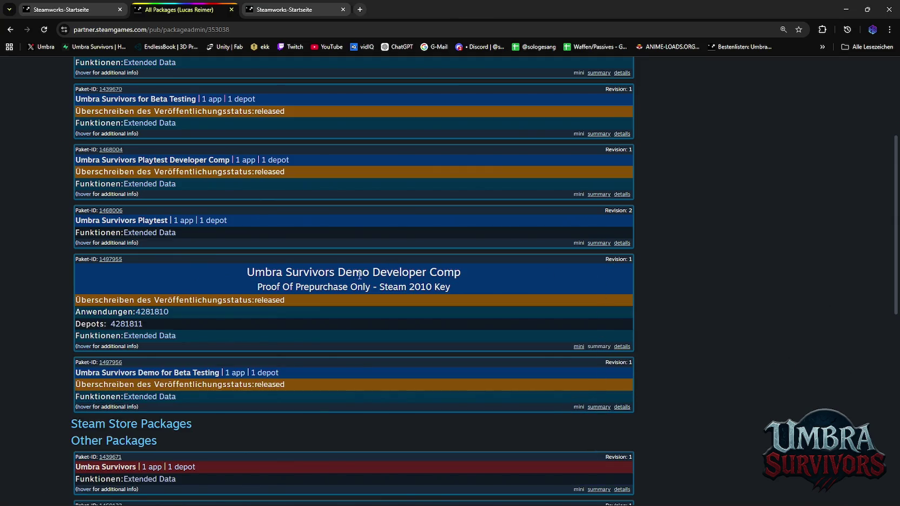
pyautogui.click(106, 259)
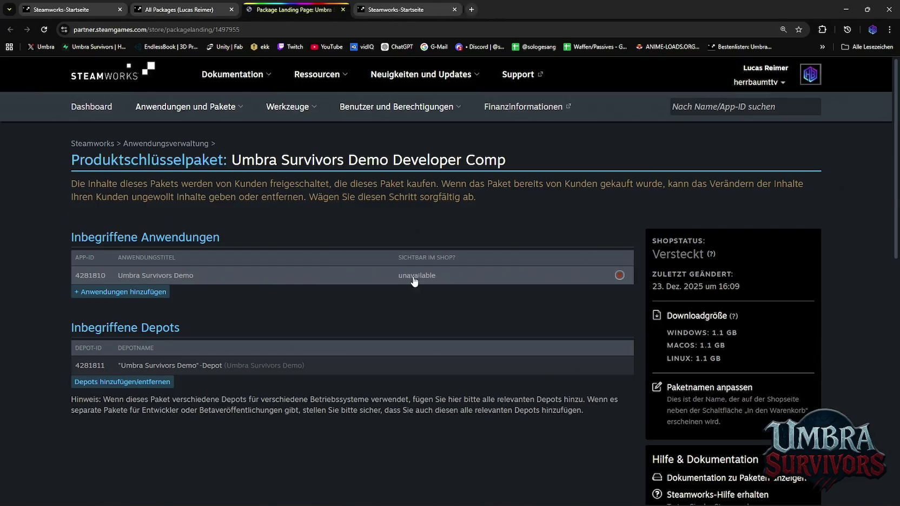
# Open Anwendungen hinzufügen, try filtering by 'Umbra', and close it without changes.
pyautogui.click(140, 293)
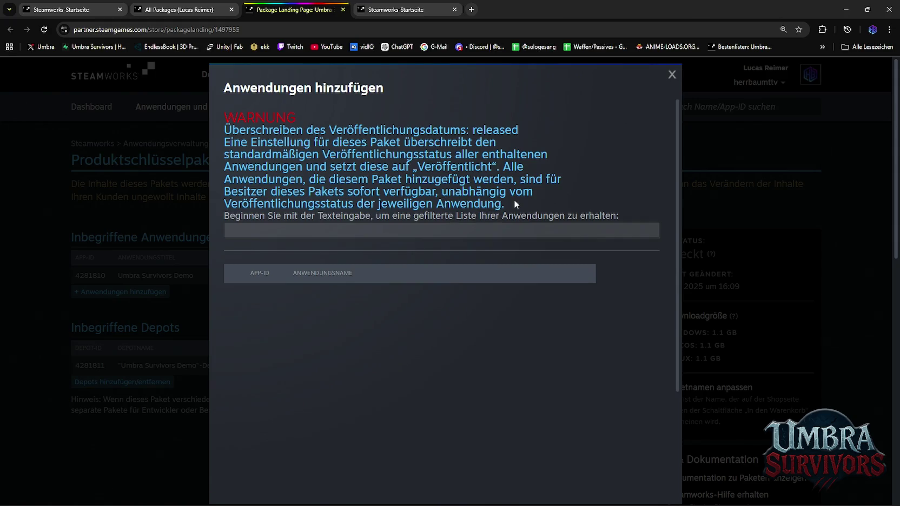
pyautogui.moveTo(507, 207); pyautogui.dragTo(224, 130)
pyautogui.hotkey('ctrl', 'c')
pyautogui.click(301, 230)
pyautogui.hotkey('ctrl', 'v')
pyautogui.hotkey('ctrl', 'a')
pyautogui.press('BackSpace')
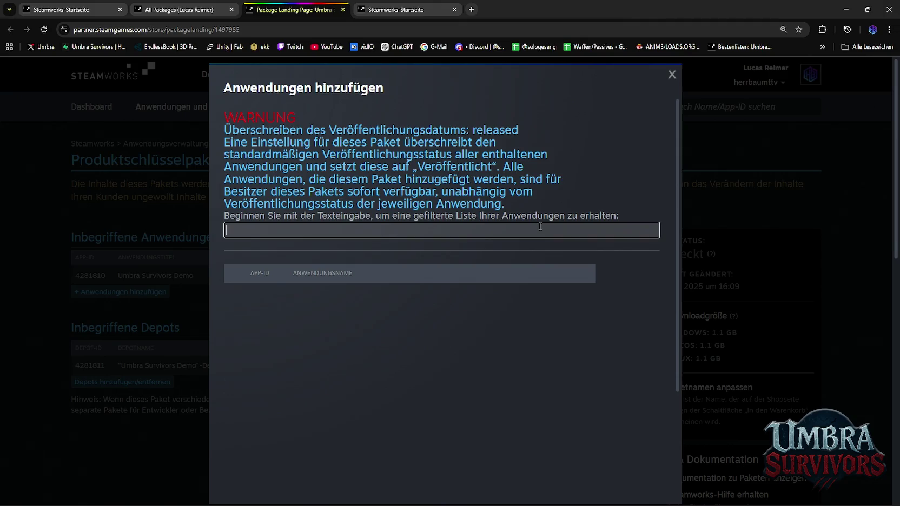
pyautogui.write('Umbra')
pyautogui.press('BackSpace')
pyautogui.press('BackSpace')
pyautogui.press('BackSpace')
pyautogui.click(672, 75)
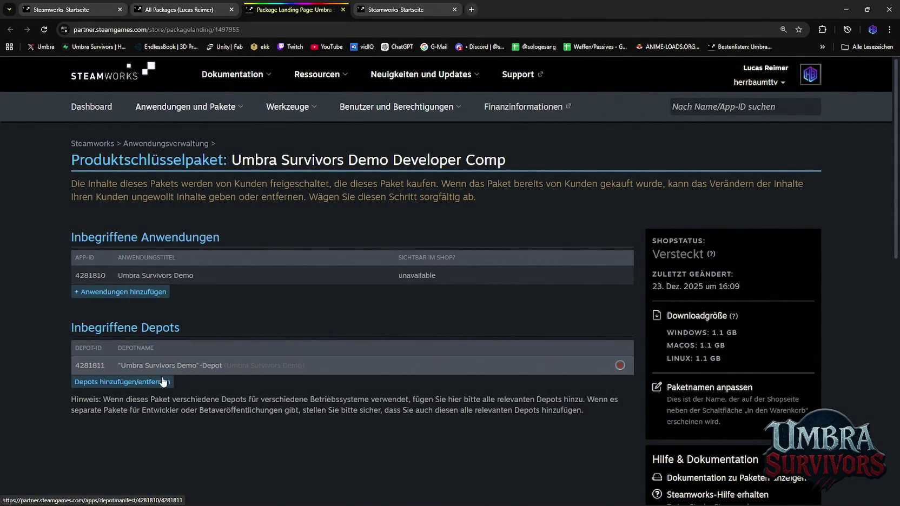
# Re-save the package's depot selection unchanged.
pyautogui.click(145, 384)
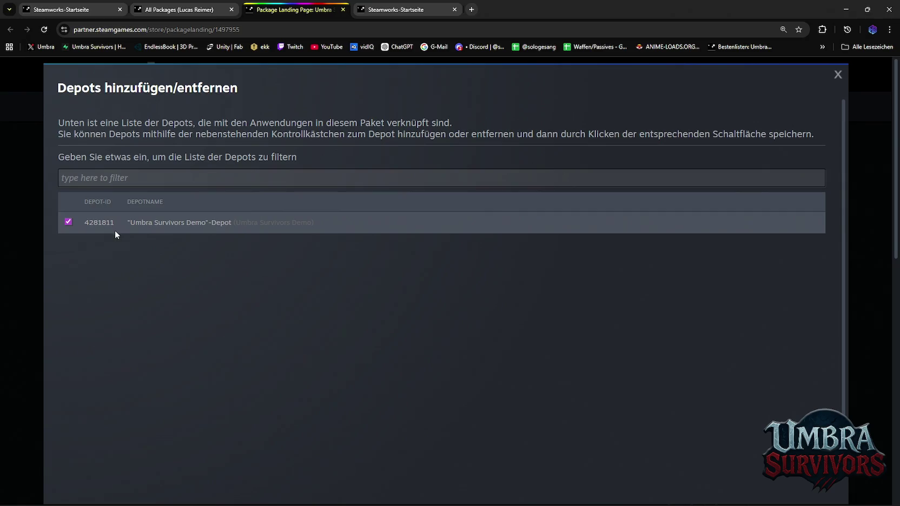
pyautogui.scroll(-3, 354, 283)
pyautogui.click(720, 476)
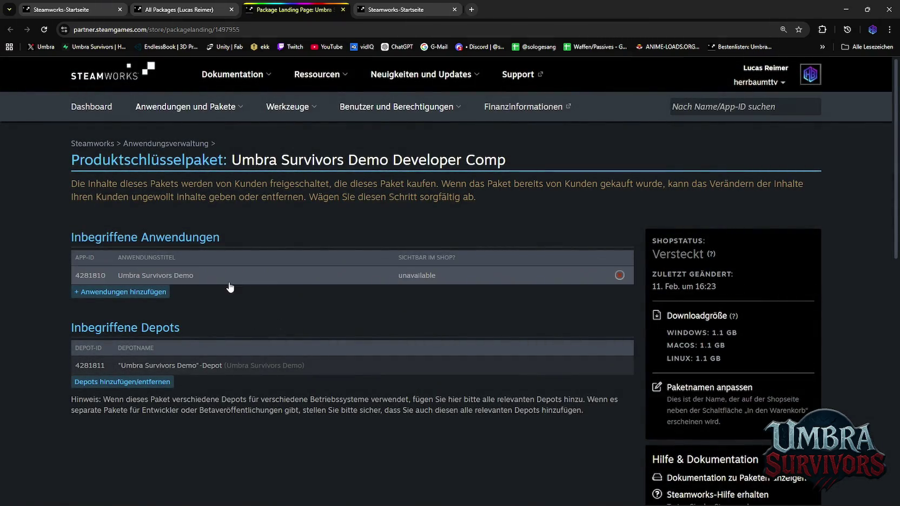
# Open the Umbra Survivors Demo app page from the Steamworks dashboard.
pyautogui.moveTo(172, 111)
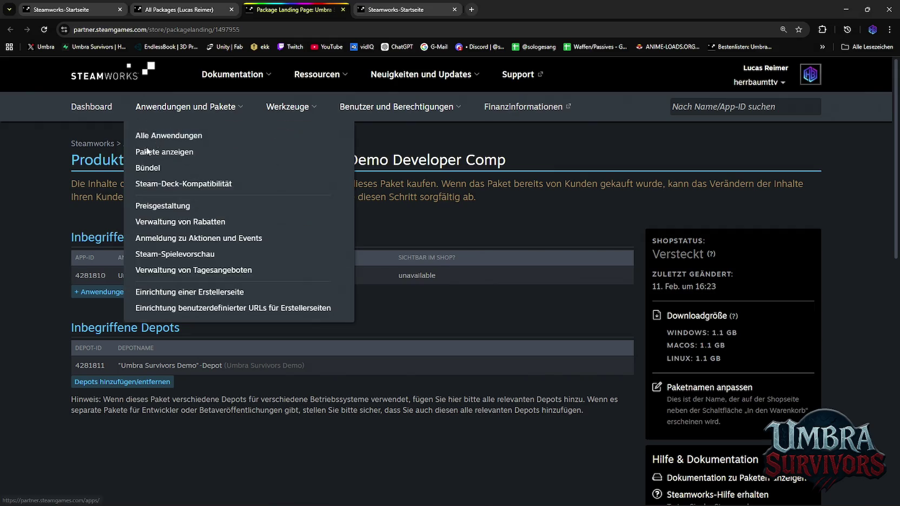
pyautogui.click(88, 110)
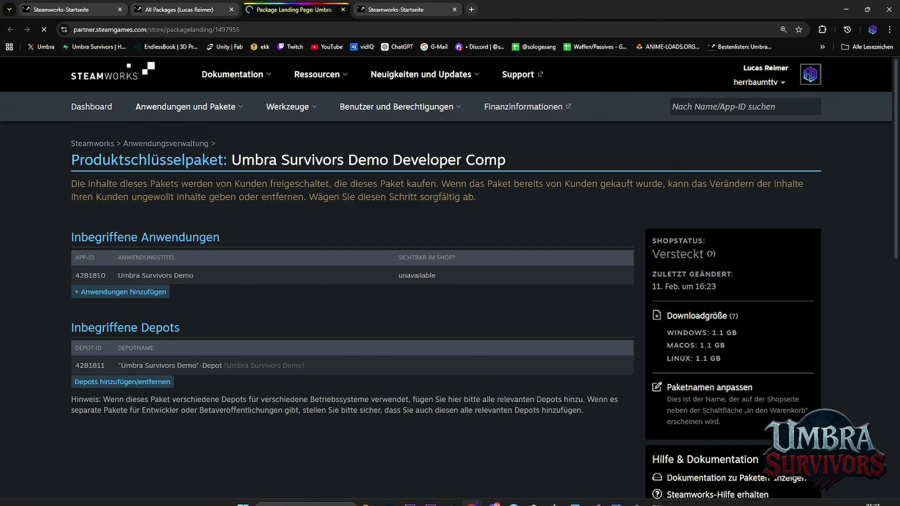
pyautogui.moveTo(409, 500)
pyautogui.click(575, 496)
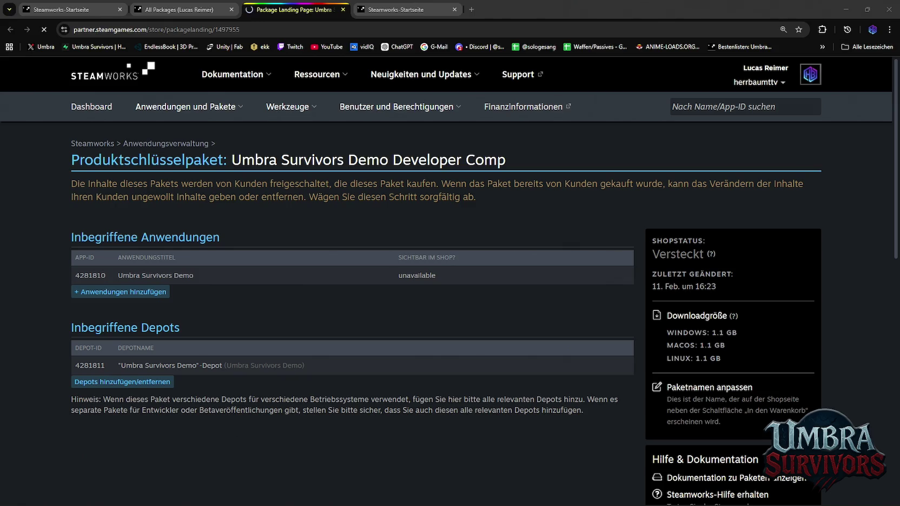
pyautogui.click(178, 6)
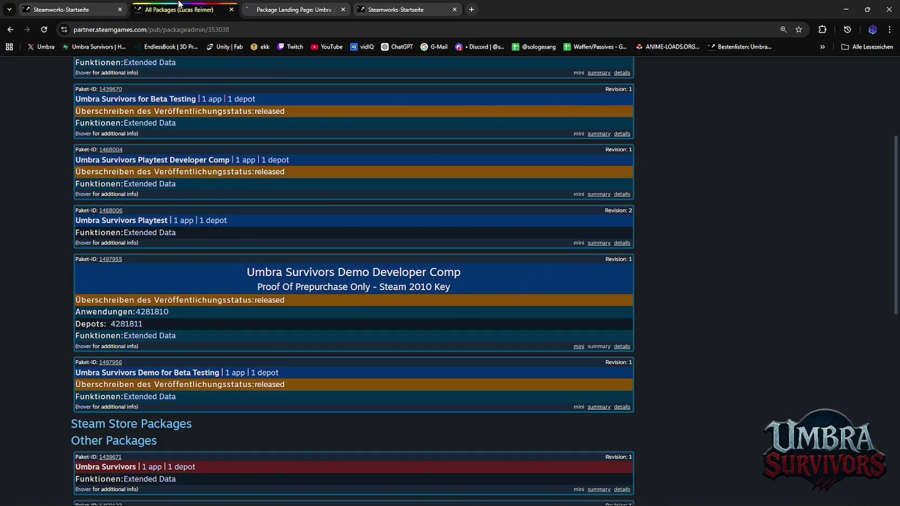
pyautogui.click(65, 9)
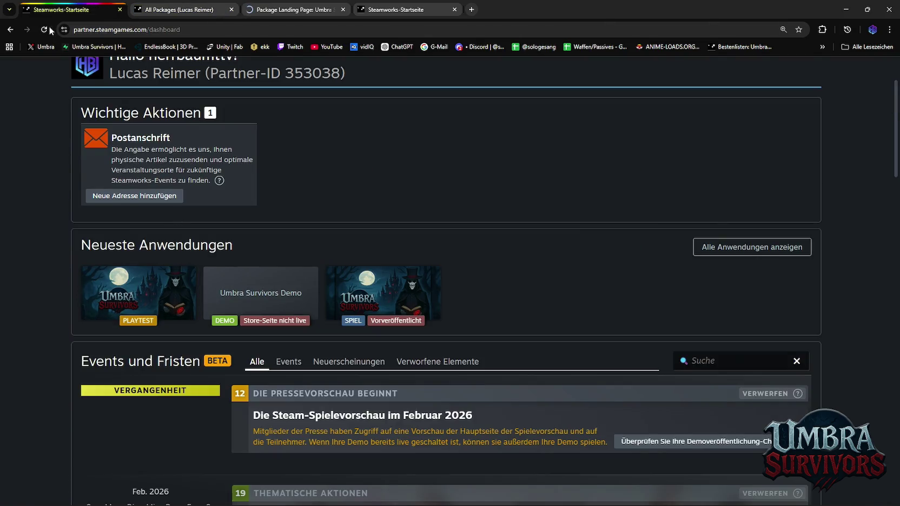
pyautogui.click(252, 283)
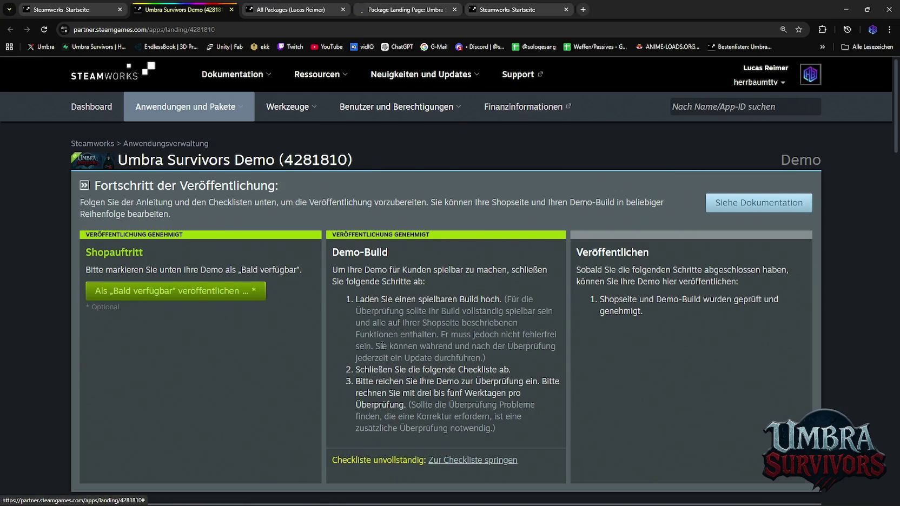
# Re-save launch option 0 (UmbraSurvivors.exe) in Installation, then go to the Veröffentlichen page.
pyautogui.scroll(-10, 385, 349)
pyautogui.scroll(-6, 385, 346)
pyautogui.click(710, 285)
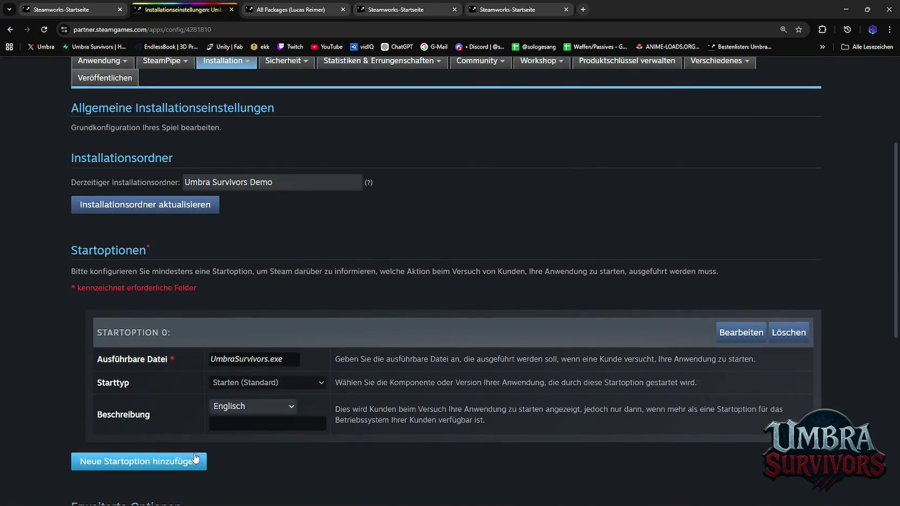
pyautogui.click(742, 332)
pyautogui.scroll(-2, 434, 332)
pyautogui.scroll(-4, 434, 332)
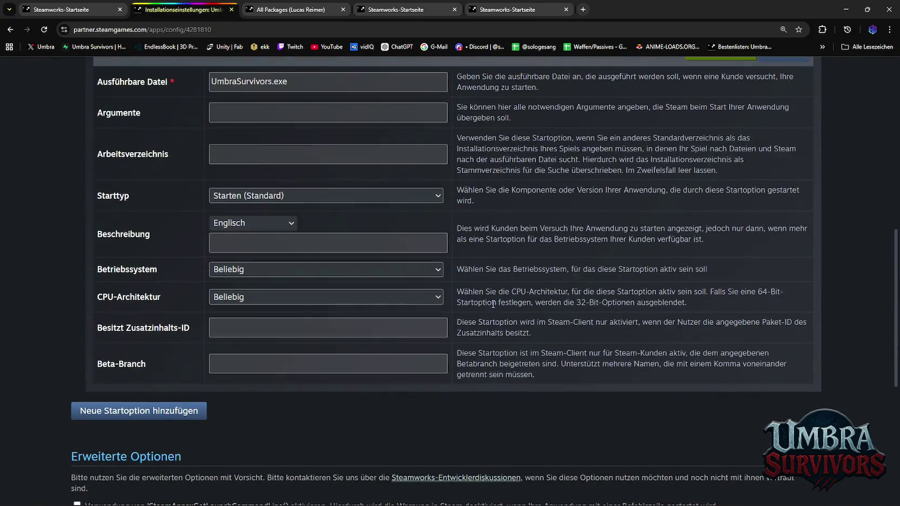
pyautogui.scroll(2, 451, 296)
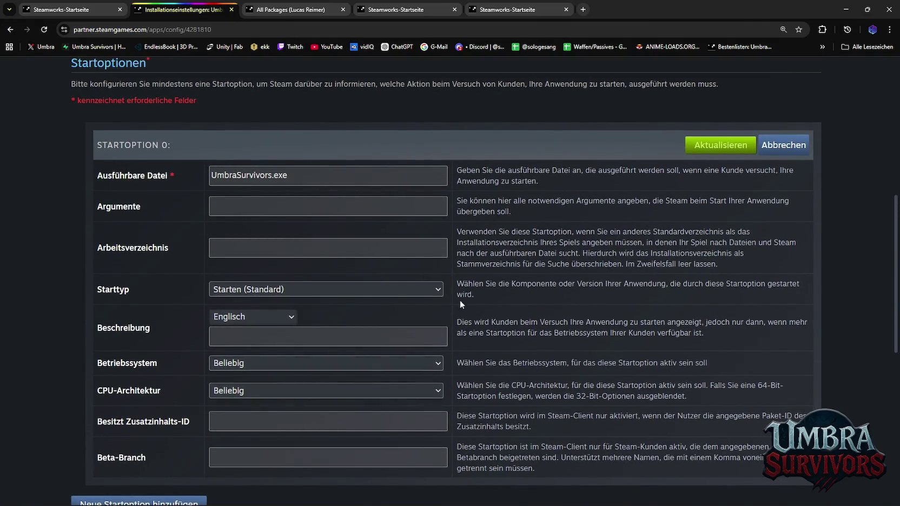
pyautogui.scroll(4, 541, 313)
pyautogui.scroll(-7, 220, 374)
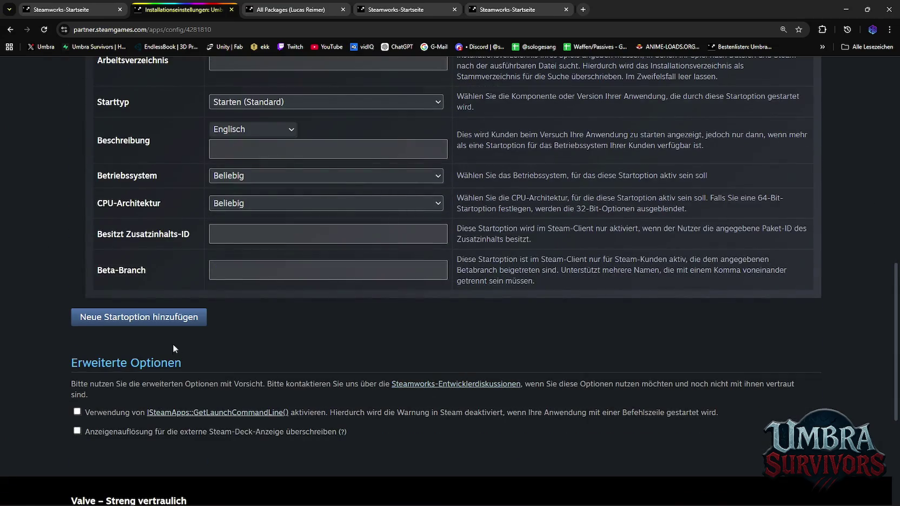
pyautogui.scroll(10, 590, 410)
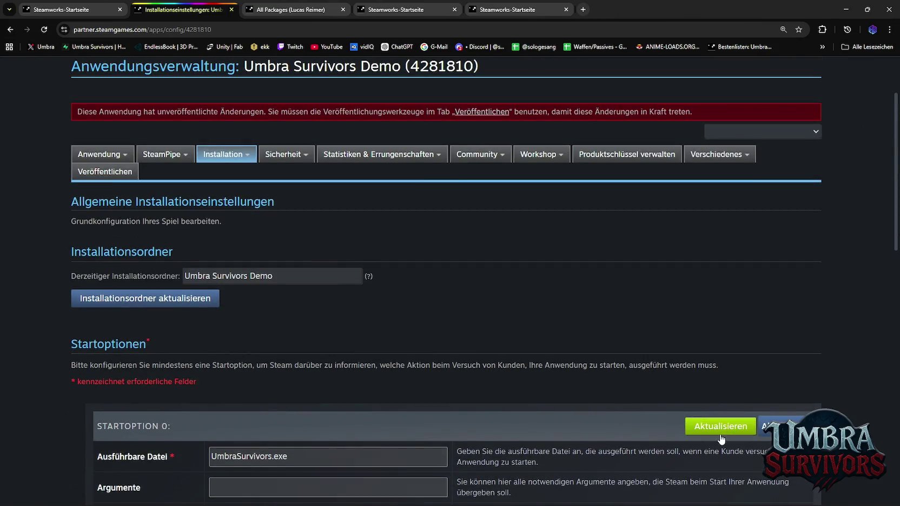
pyautogui.click(718, 426)
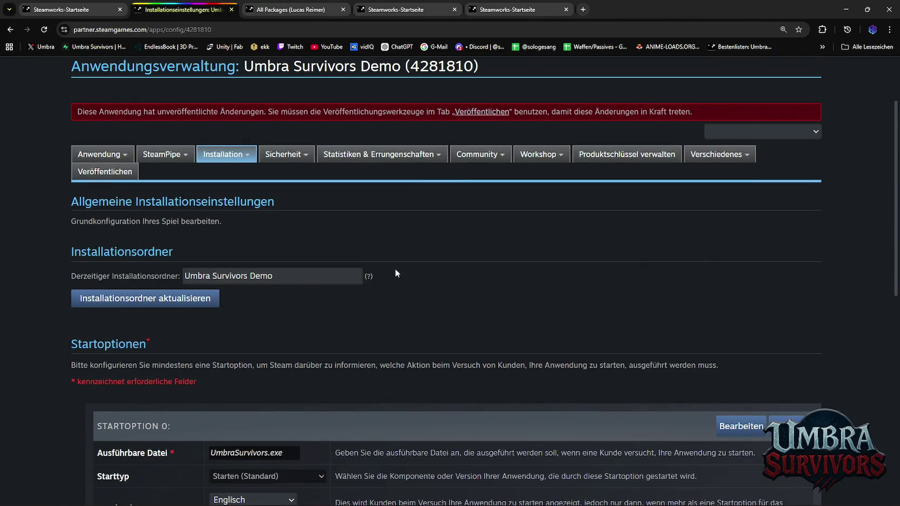
pyautogui.click(481, 112)
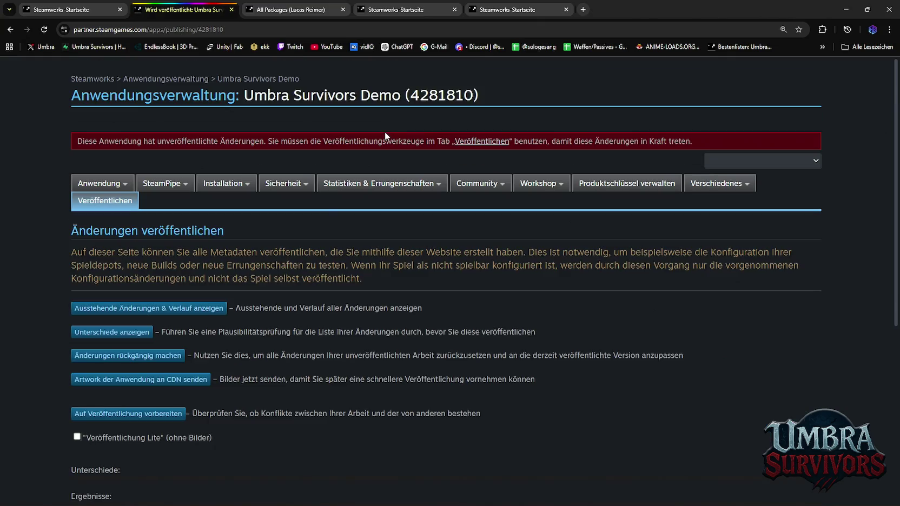
# Prepare the pending changes for publishing and launch the Steam client from Windows search.
pyautogui.scroll(-3, 186, 347)
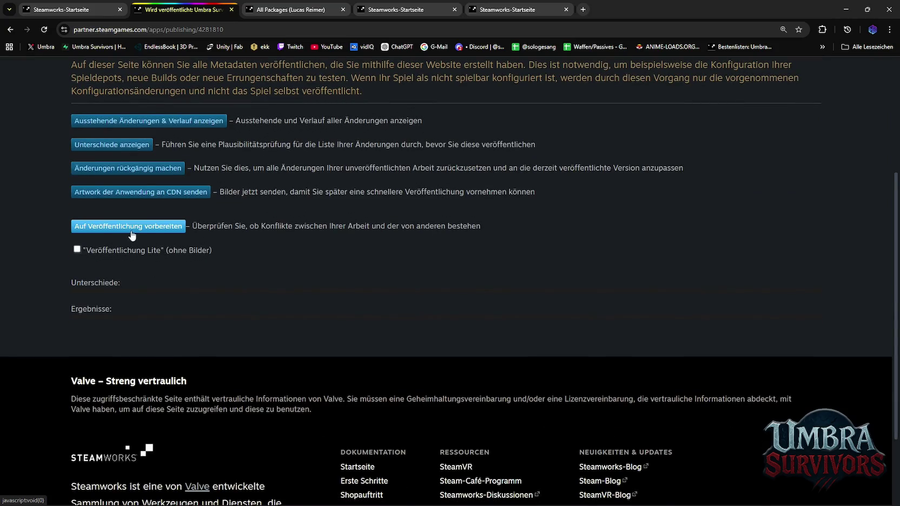
pyautogui.click(142, 234)
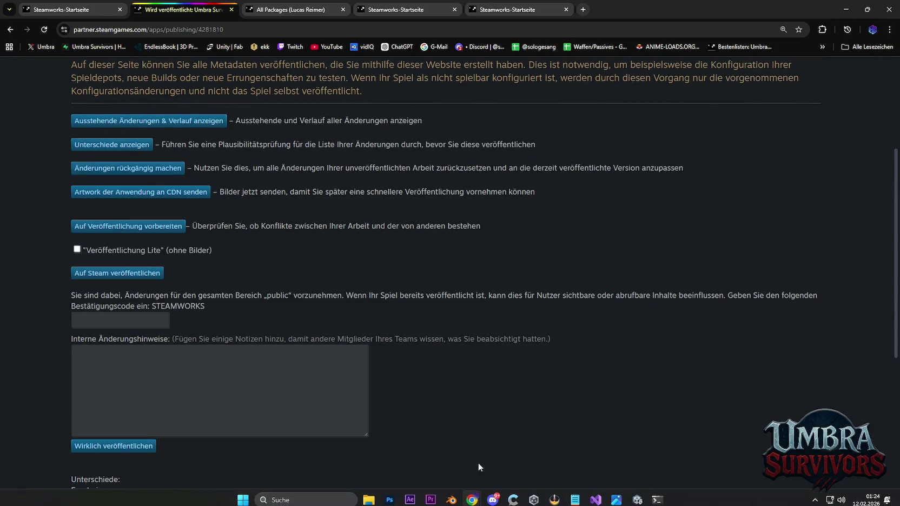
pyautogui.click(325, 493)
pyautogui.write('steam')
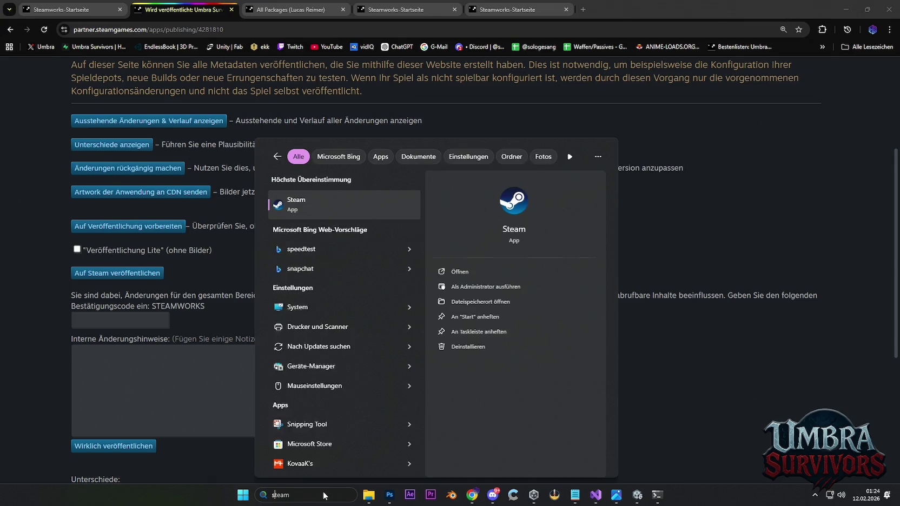
pyautogui.click(453, 238)
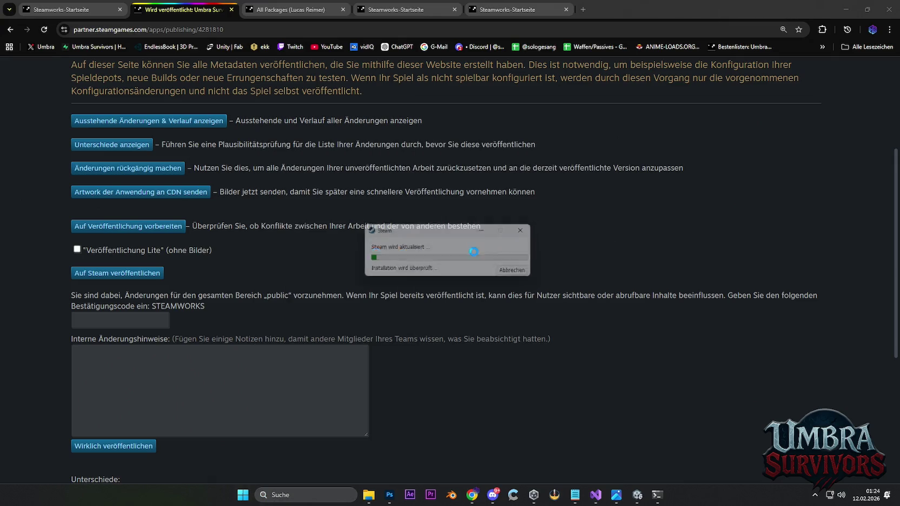
# Confirm publishing with the STEAMWORKS code and dismiss the Steam account picker.
pyautogui.click(135, 322)
pyautogui.click(139, 343)
pyautogui.scroll(-3, 159, 368)
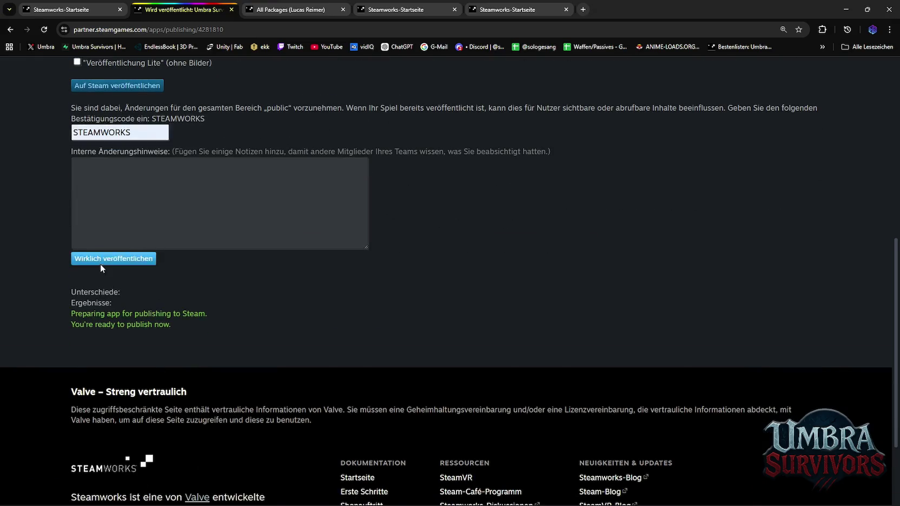
pyautogui.click(138, 259)
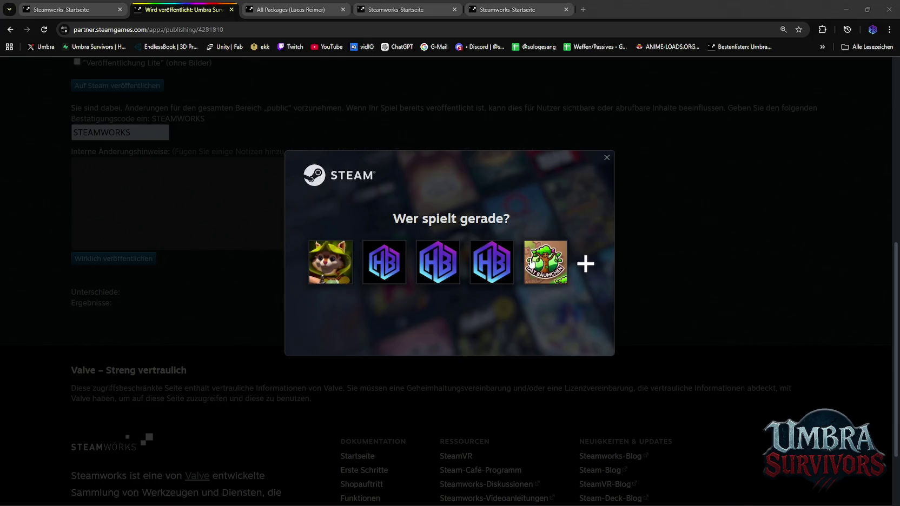
pyautogui.click(607, 158)
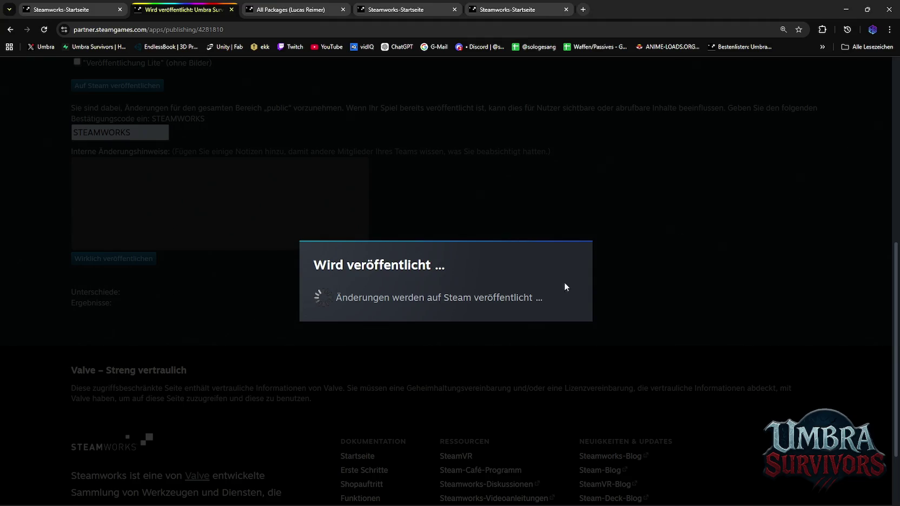
# Check the publishing page in Steamworks, then bring Photoshop to the front.
pyautogui.click(520, 10)
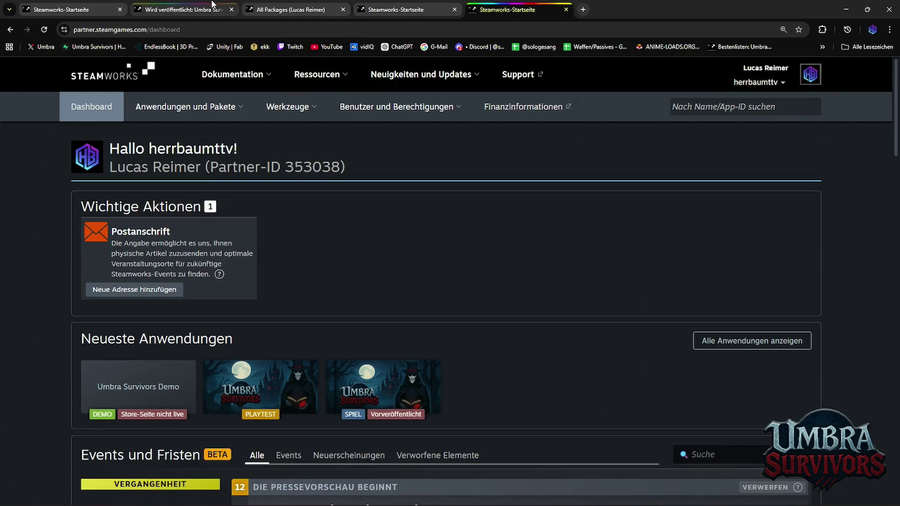
pyautogui.click(213, 5)
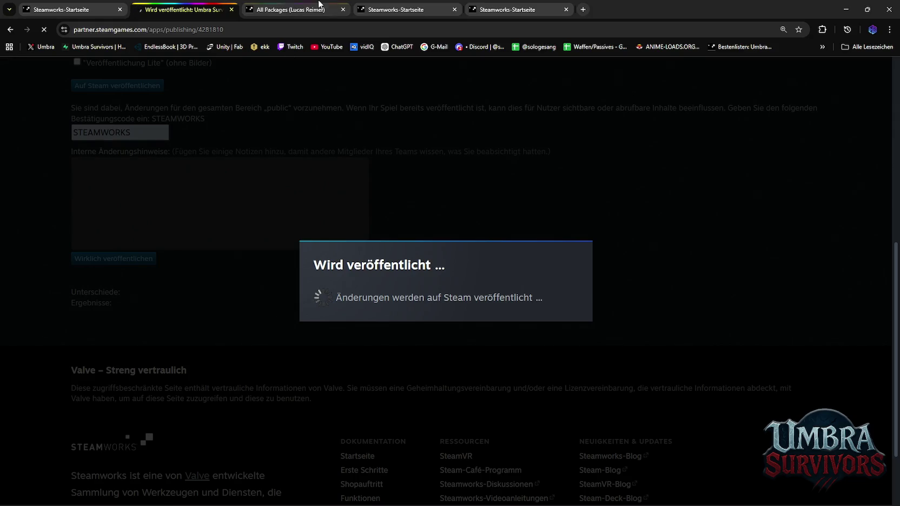
pyautogui.moveTo(494, 503)
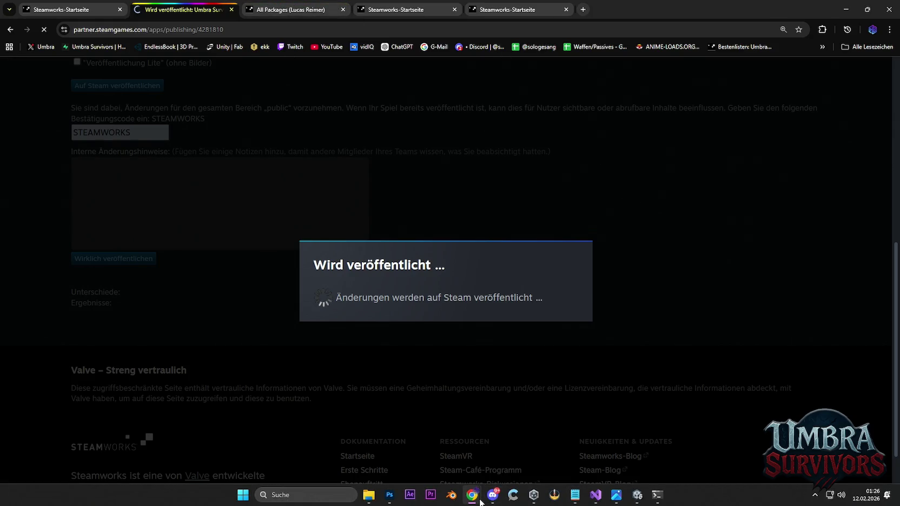
pyautogui.click(394, 501)
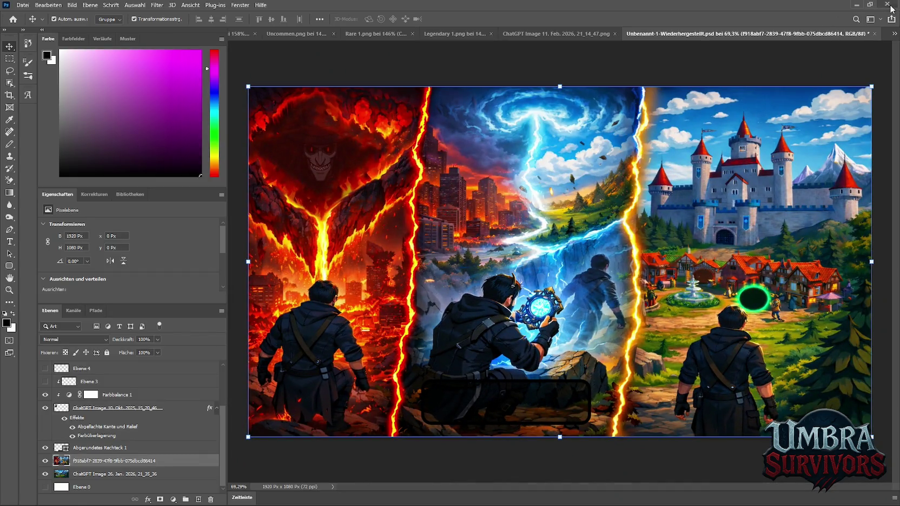
# Close the Uncommon, Rare, Legendary and ChatGPT card-frame documents, answering Nein to every save prompt.
pyautogui.click(890, 6)
pyautogui.click(459, 199)
pyautogui.click(458, 198)
pyautogui.click(456, 198)
pyautogui.click(452, 198)
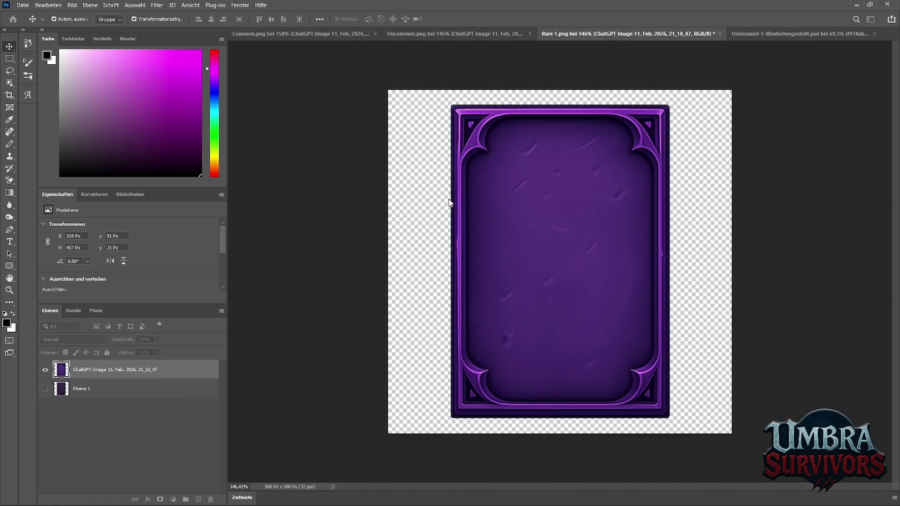
pyautogui.click(452, 199)
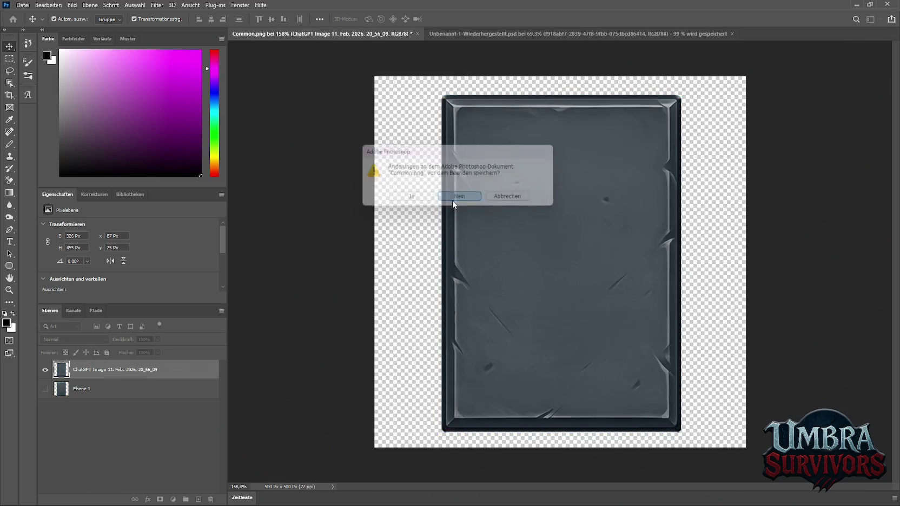
pyautogui.click(452, 198)
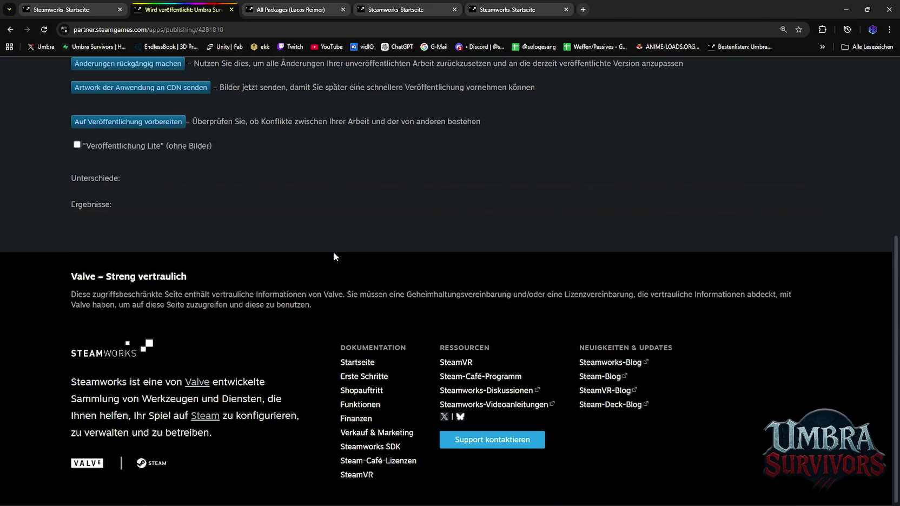
# Prepare the demo and publish its changes to Steam using the STEAMWORKS confirmation code.
pyautogui.scroll(3, 169, 200)
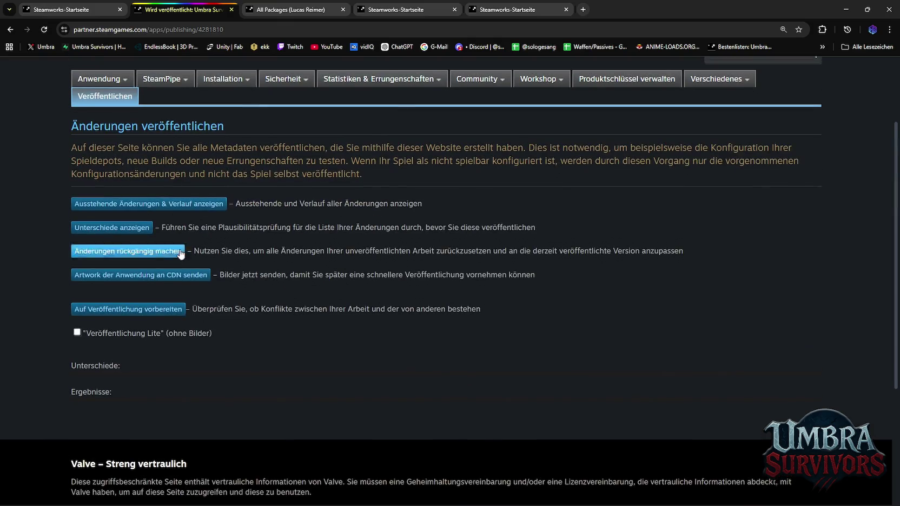
pyautogui.click(125, 308)
pyautogui.click(103, 356)
pyautogui.click(163, 404)
pyautogui.click(136, 426)
pyautogui.scroll(-5, 246, 342)
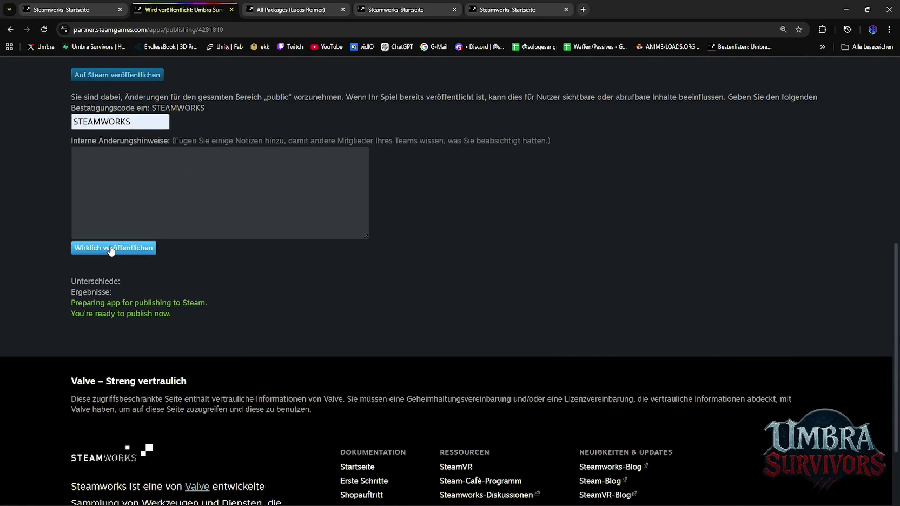
pyautogui.click(81, 247)
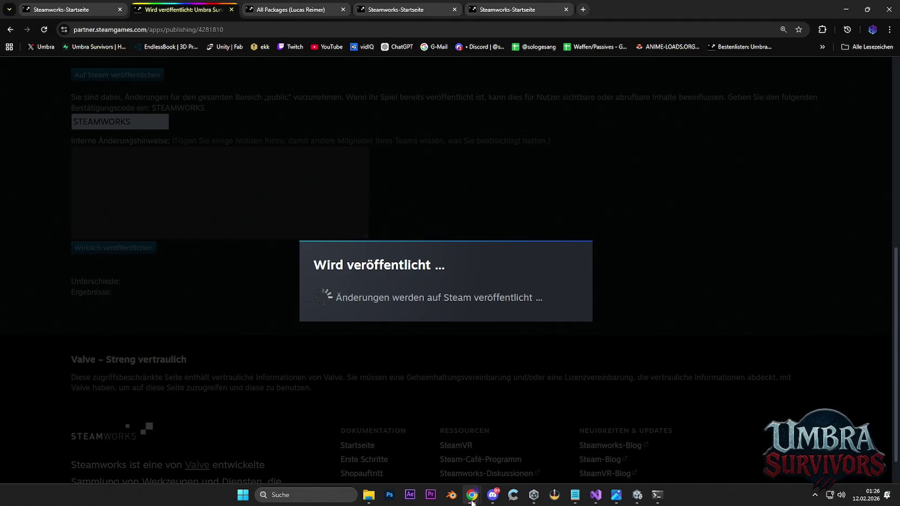
# Open the Umbra Survivors Demo and follow its unmet default-branch checklist link.
pyautogui.moveTo(472, 502)
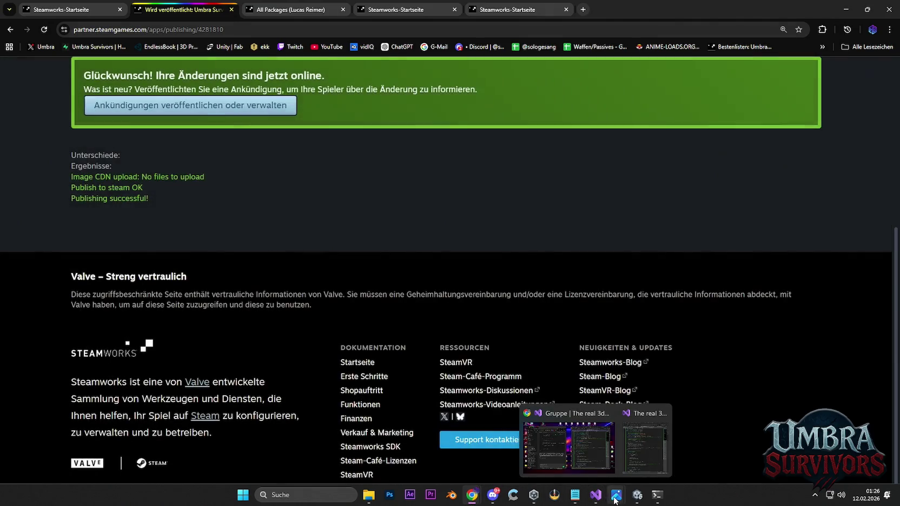
pyautogui.scroll(5, 367, 177)
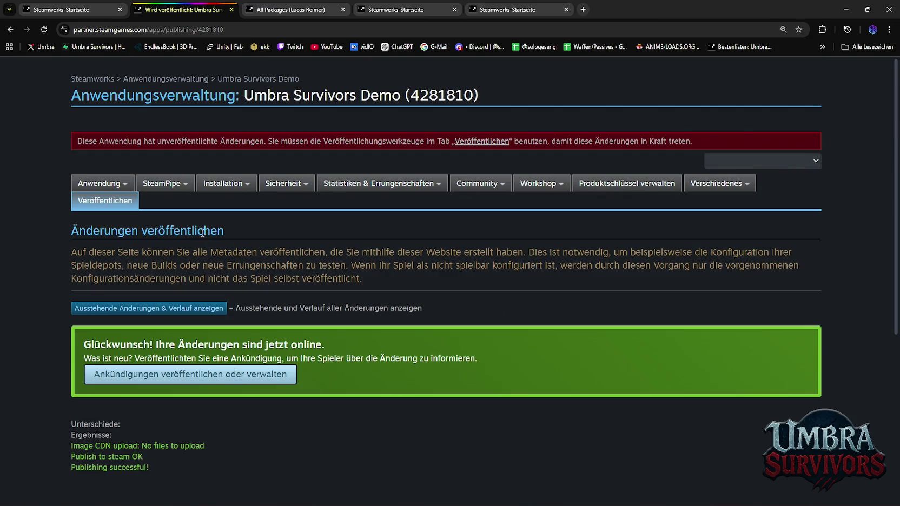
pyautogui.click(70, 10)
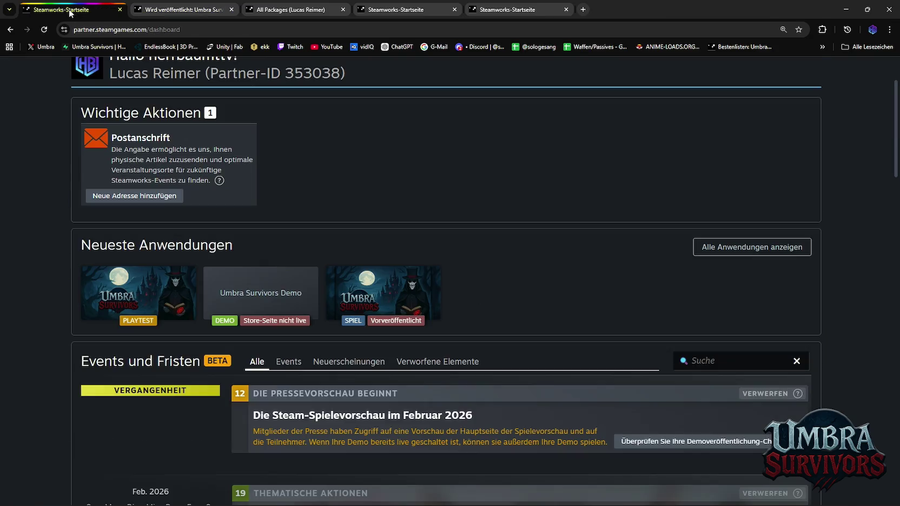
pyautogui.click(233, 293)
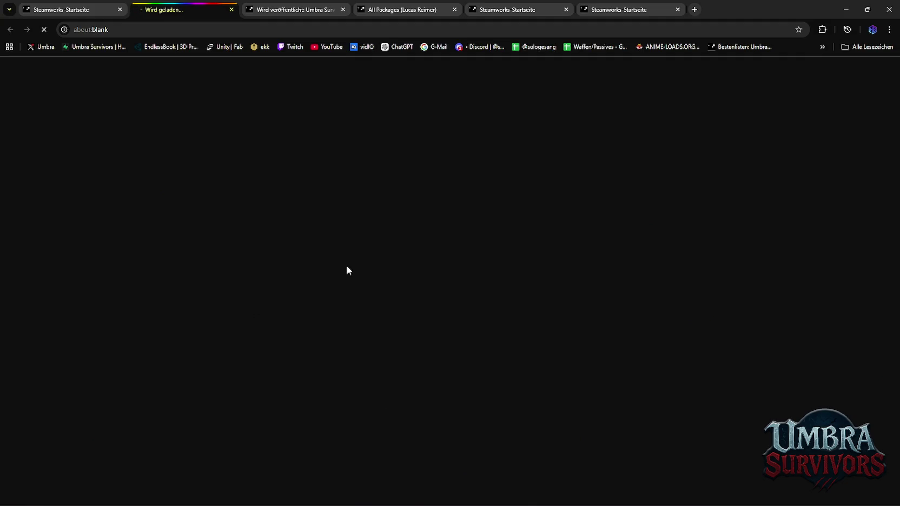
pyautogui.scroll(-15, 411, 289)
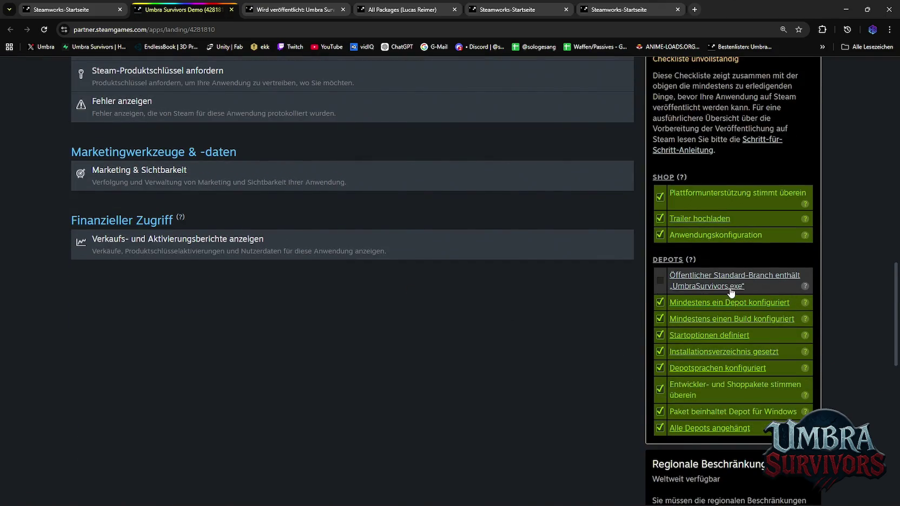
pyautogui.moveTo(806, 287)
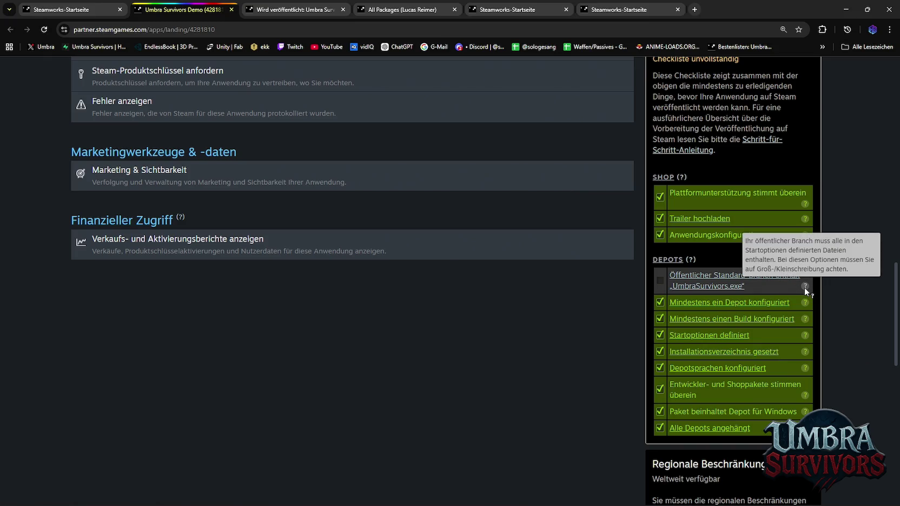
pyautogui.click(720, 287)
pyautogui.scroll(-5, 538, 344)
# Preview the default-branch build change, showing current and next build both 21377857, then return to the dashboard.
pyautogui.scroll(5, 465, 323)
pyautogui.click(153, 241)
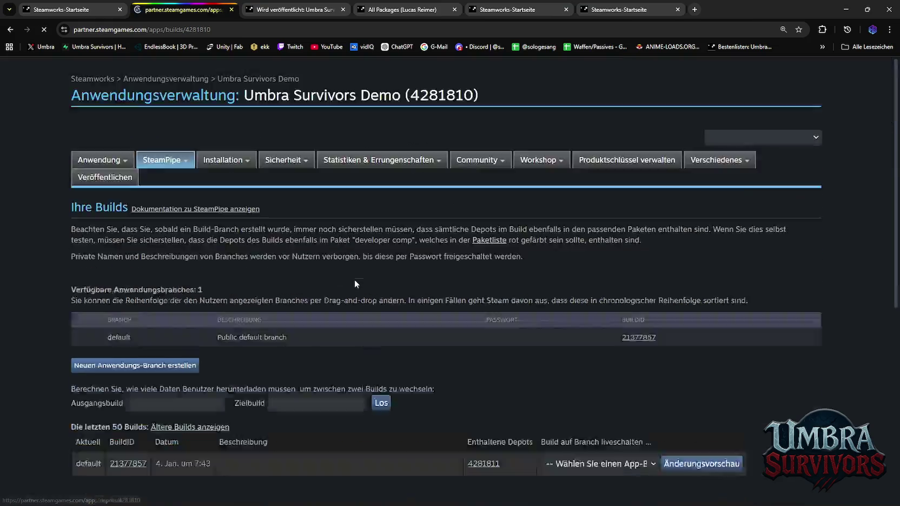
pyautogui.scroll(-2, 449, 313)
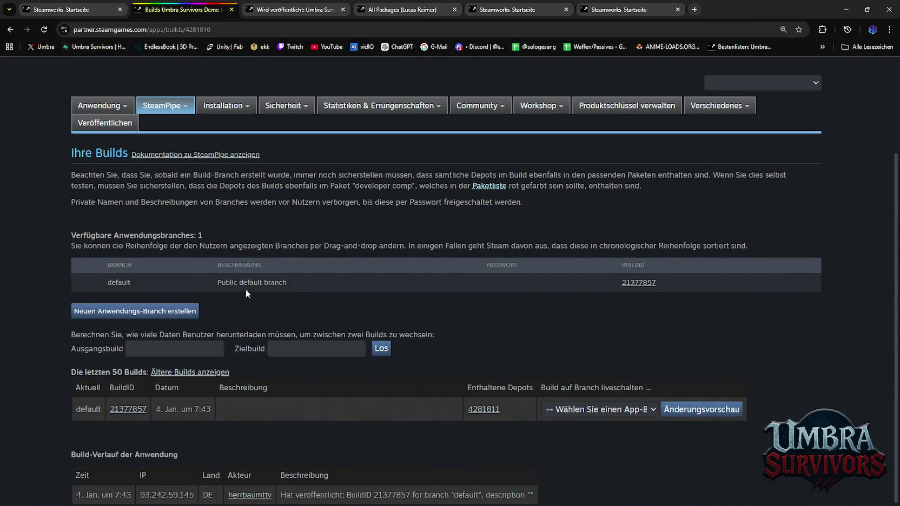
pyautogui.click(561, 441)
pyautogui.click(702, 410)
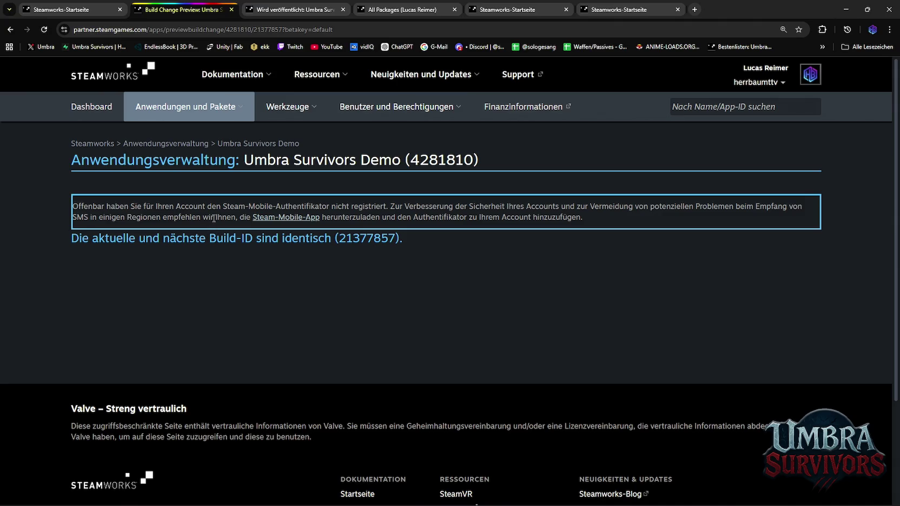
pyautogui.hotkey('alt', 'Left')
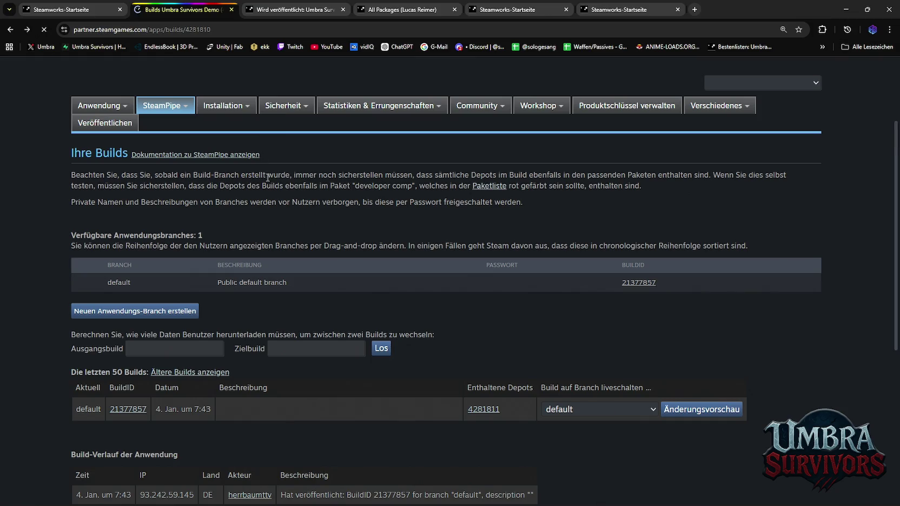
pyautogui.click(76, 2)
pyautogui.scroll(-3, 342, 251)
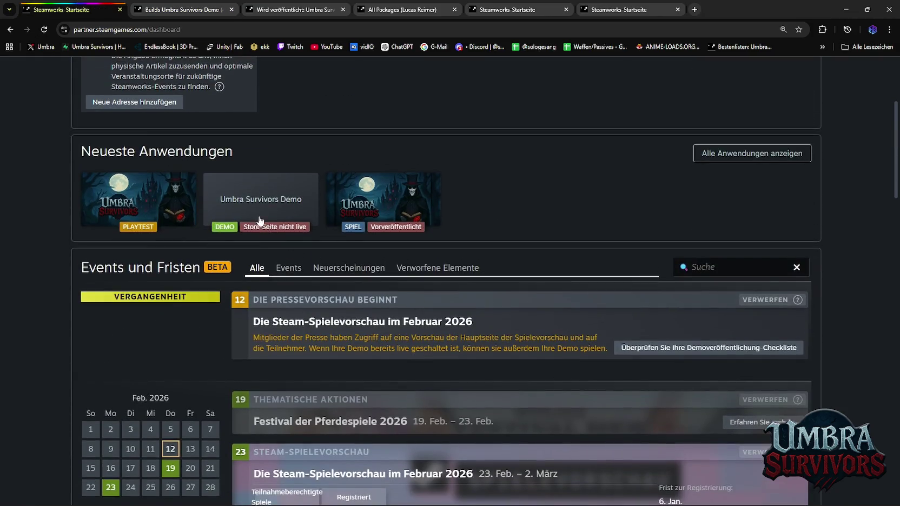
# Open the demo's coming-soon publish section, read the trailer-processing warning, and follow 'Status hier überprüfen'.
pyautogui.click(254, 205)
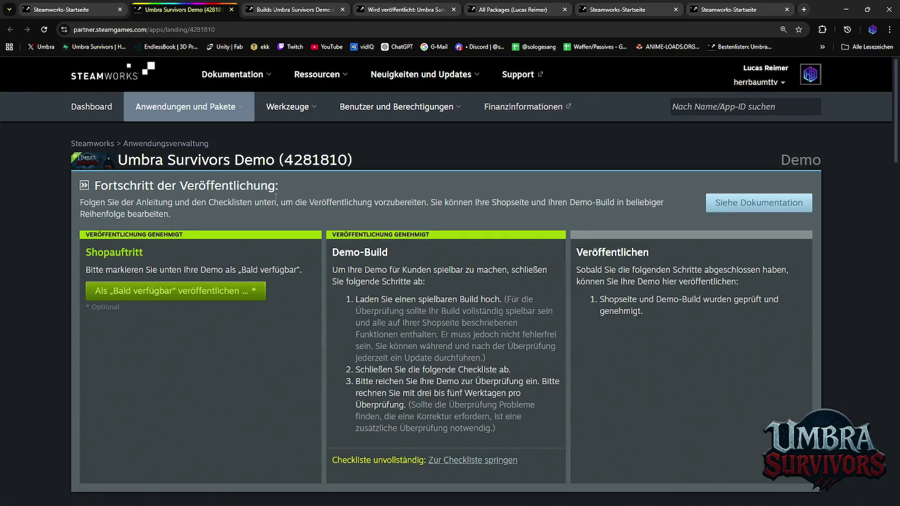
pyautogui.scroll(-4, 509, 308)
pyautogui.scroll(-7, 496, 336)
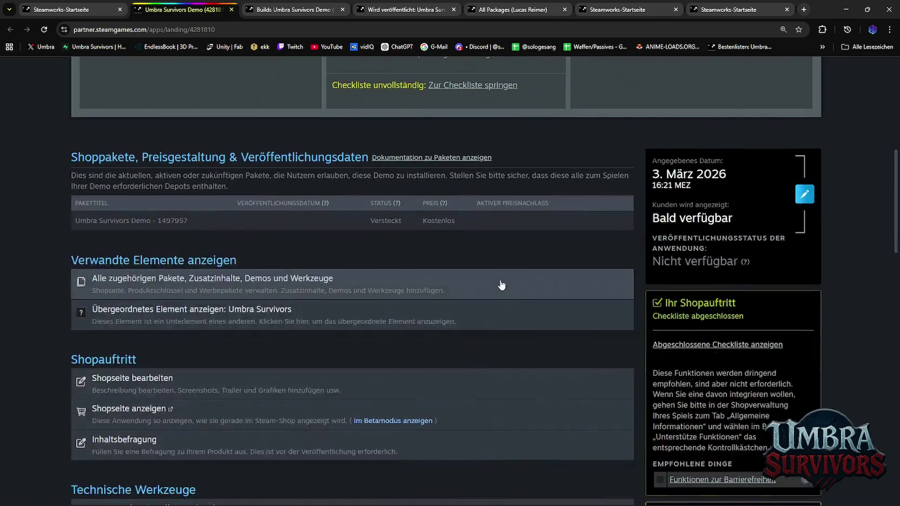
pyautogui.scroll(-5, 508, 282)
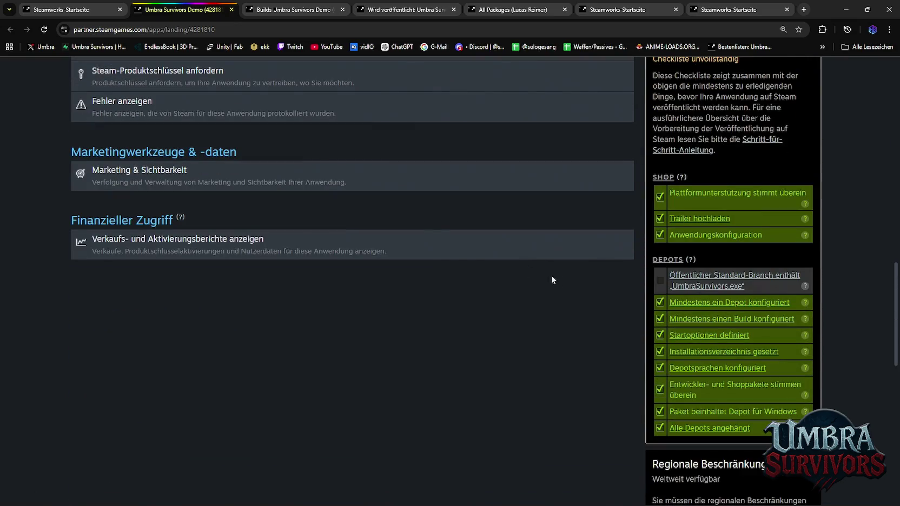
pyautogui.scroll(5, 544, 281)
pyautogui.scroll(9, 452, 284)
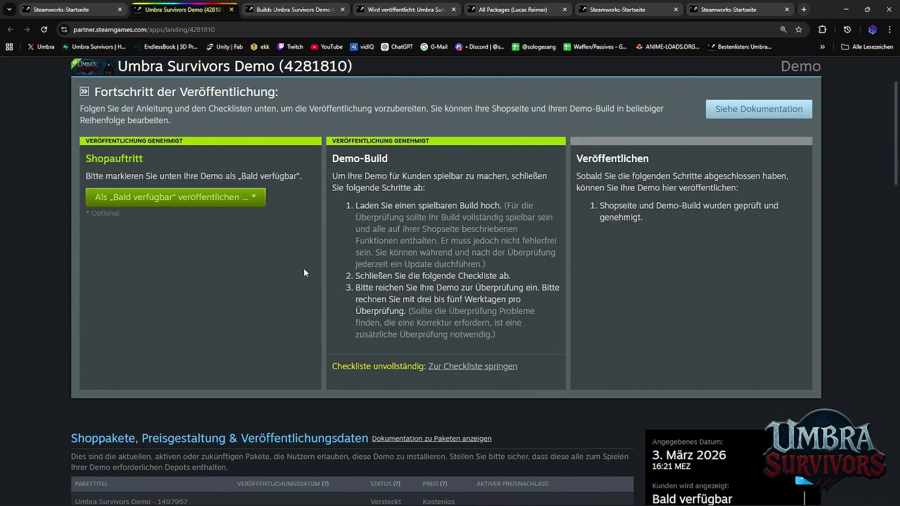
pyautogui.click(252, 197)
pyautogui.scroll(-5, 303, 251)
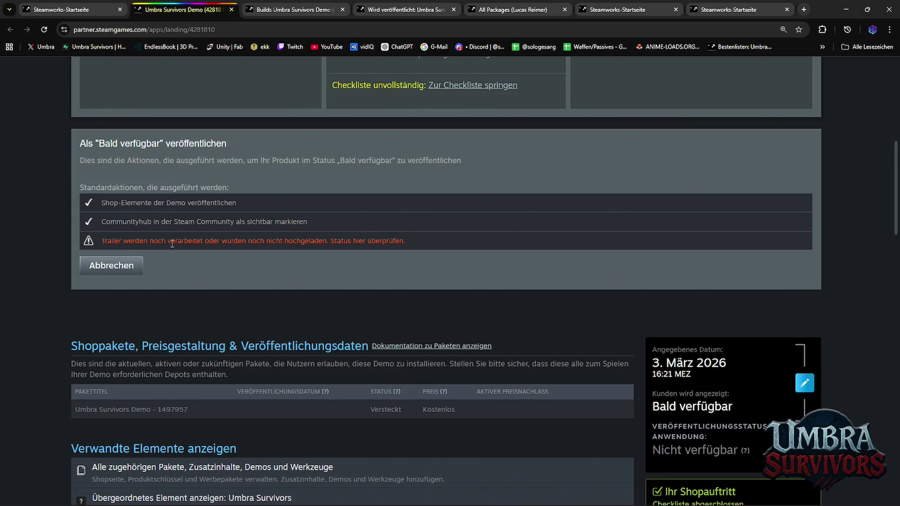
pyautogui.scroll(7, 270, 252)
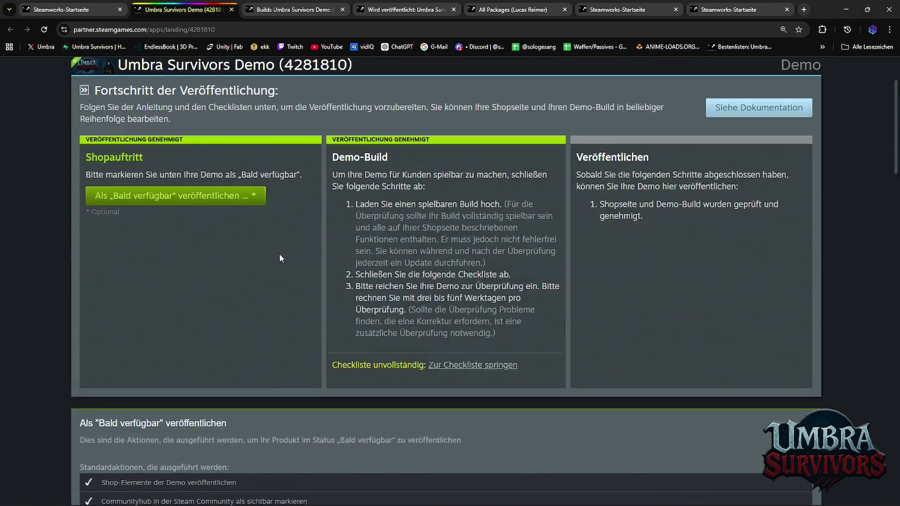
pyautogui.scroll(-5, 98, 337)
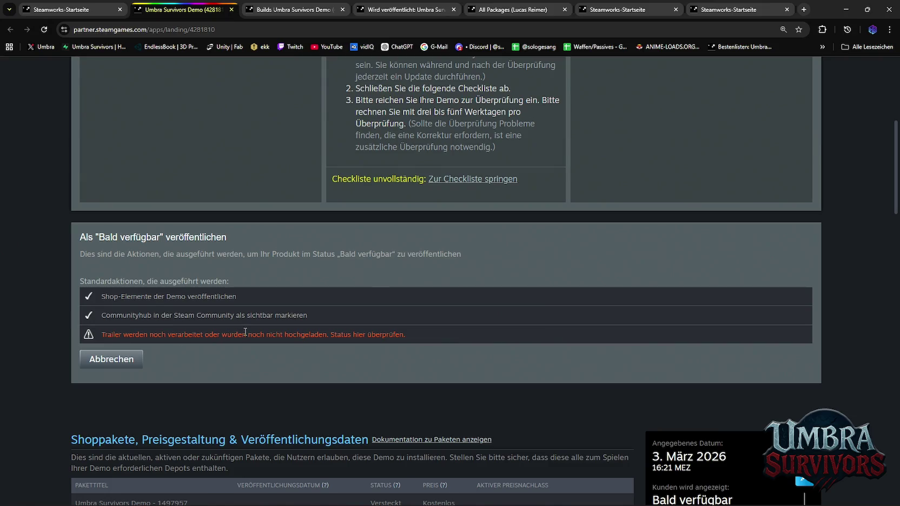
pyautogui.click(379, 336)
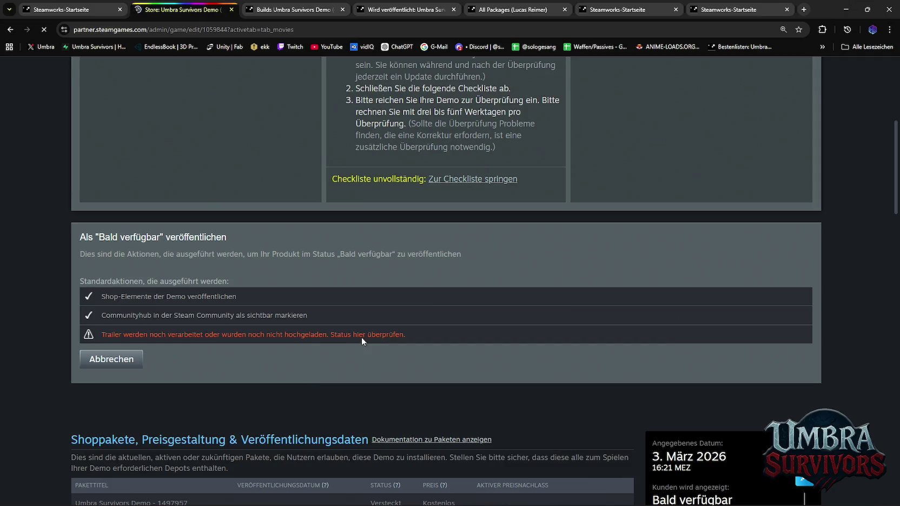
# Save the Trailer tab, keeping Official Gameplay Trailer as the Haupttrailer.
pyautogui.scroll(-10, 361, 332)
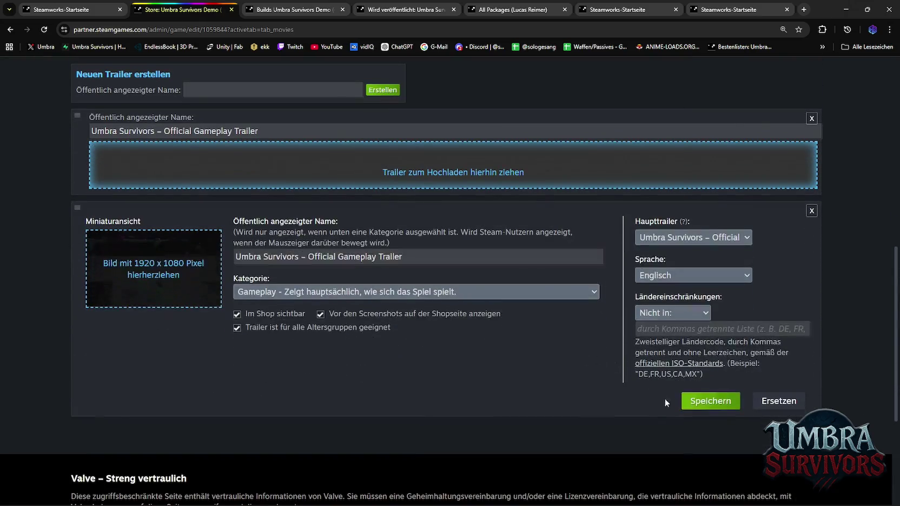
pyautogui.click(699, 403)
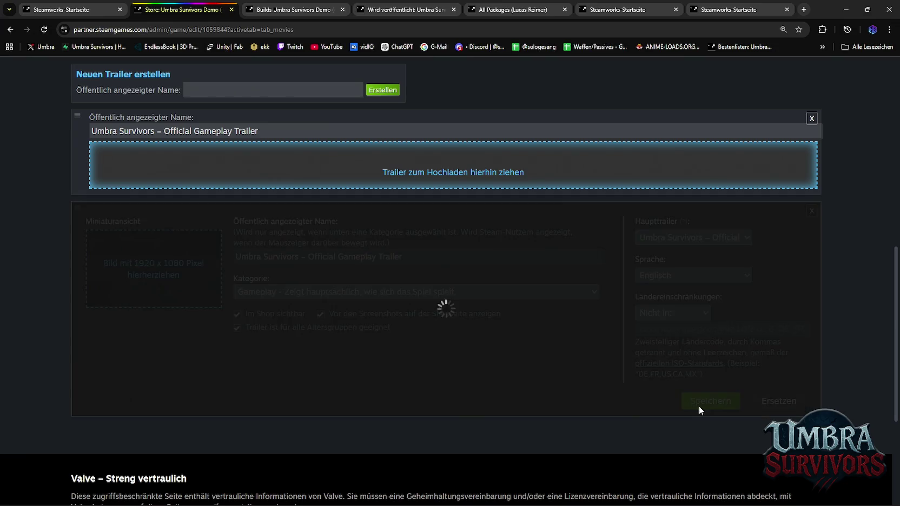
pyautogui.scroll(6, 584, 352)
pyautogui.scroll(-3, 449, 342)
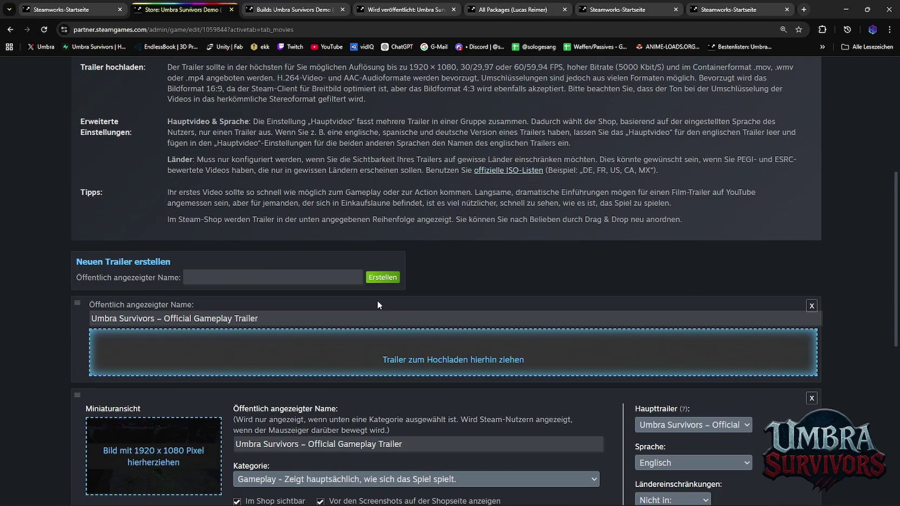
pyautogui.scroll(-3, 325, 308)
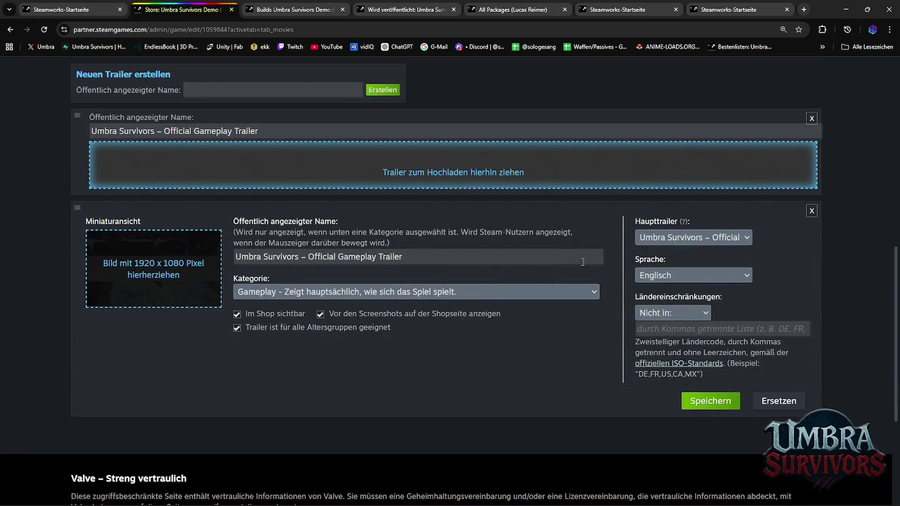
pyautogui.click(725, 239)
pyautogui.click(788, 226)
pyautogui.click(712, 239)
pyautogui.click(697, 265)
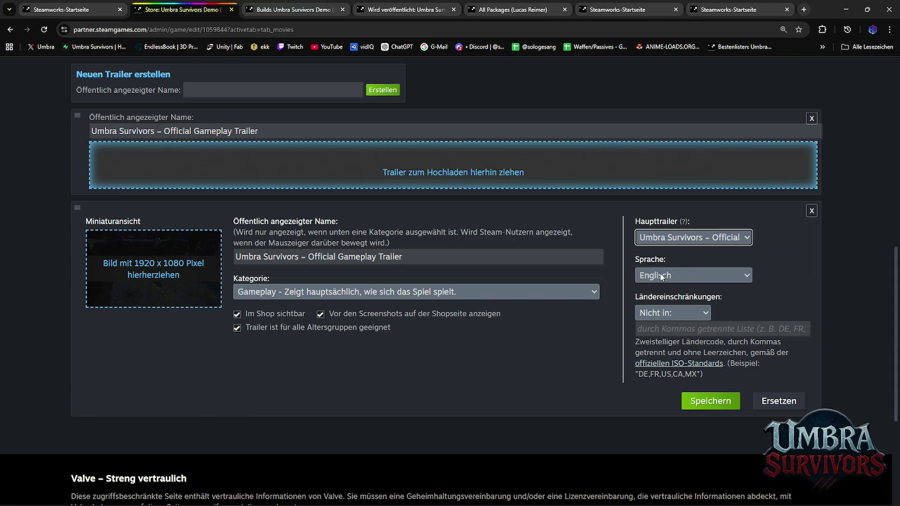
pyautogui.scroll(5, 540, 277)
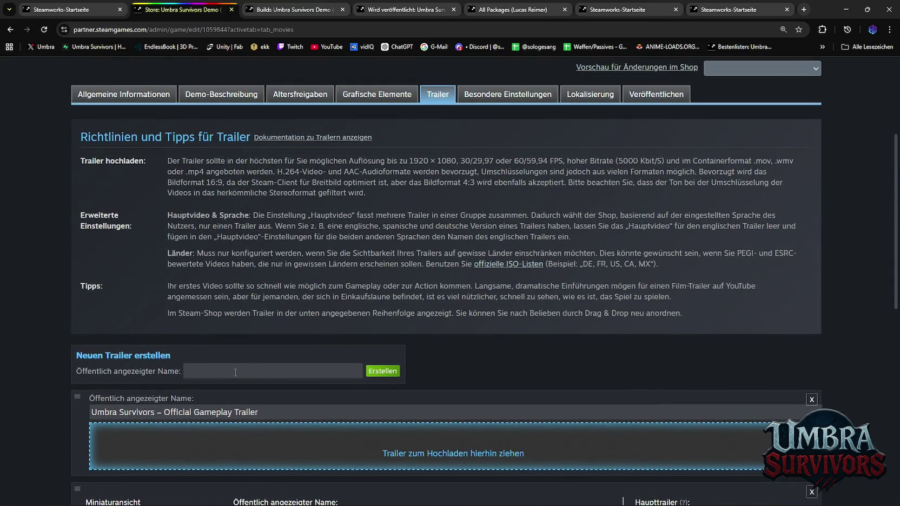
pyautogui.scroll(4, 357, 244)
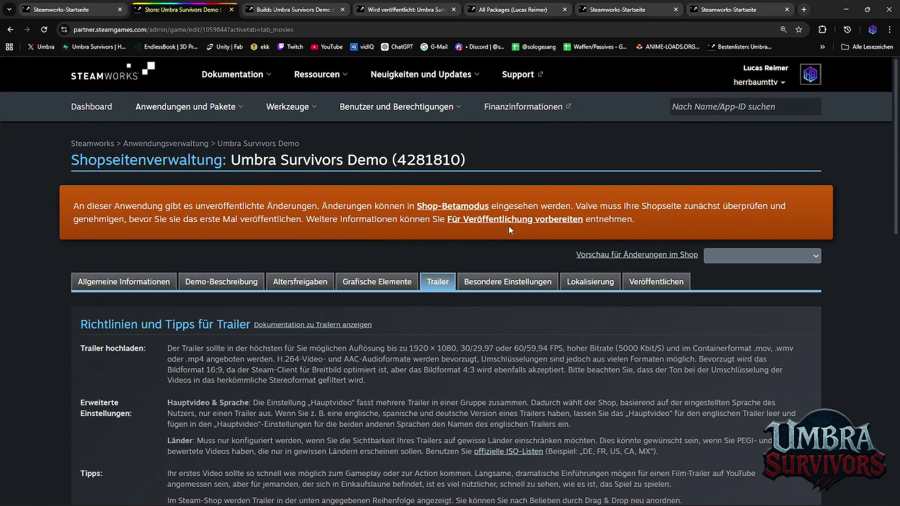
# Open the publishing preparation guide in a new tab and review the demo's Veröffentlichen section.
pyautogui.click(508, 219)
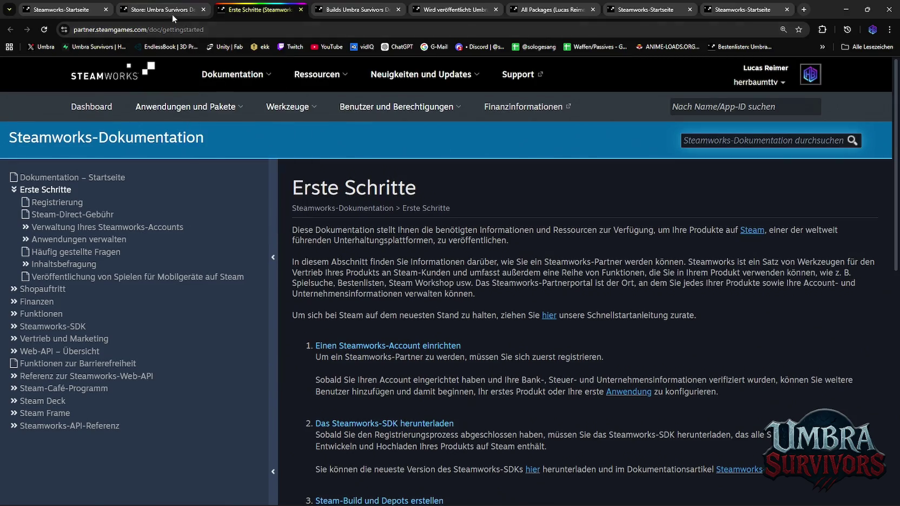
pyautogui.click(172, 11)
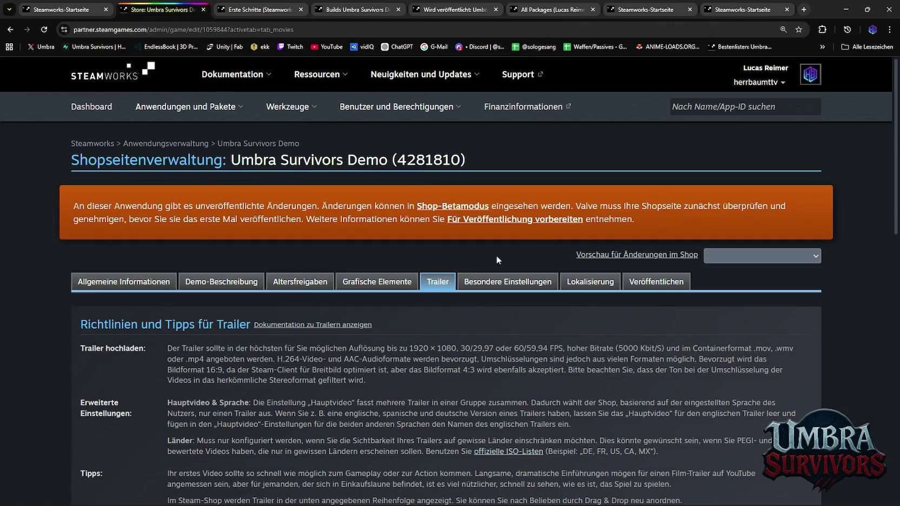
pyautogui.click(661, 282)
pyautogui.scroll(-2, 541, 302)
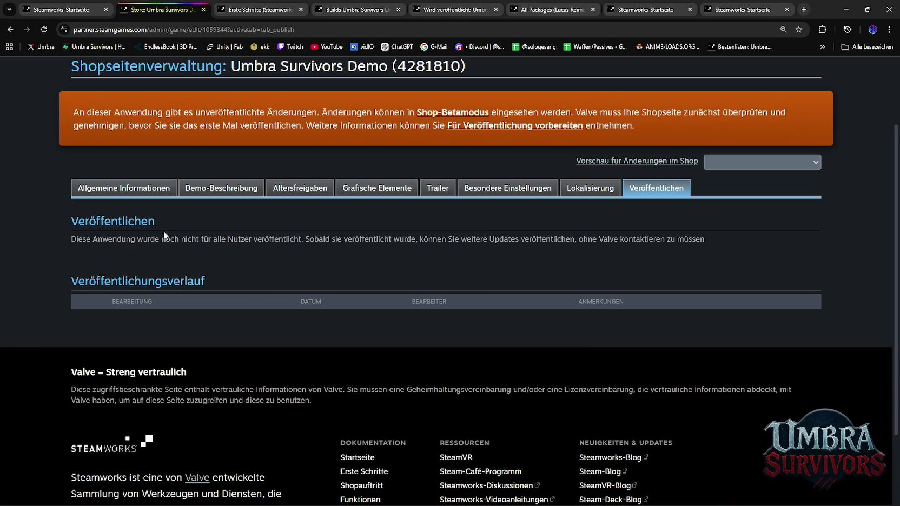
pyautogui.scroll(2, 595, 192)
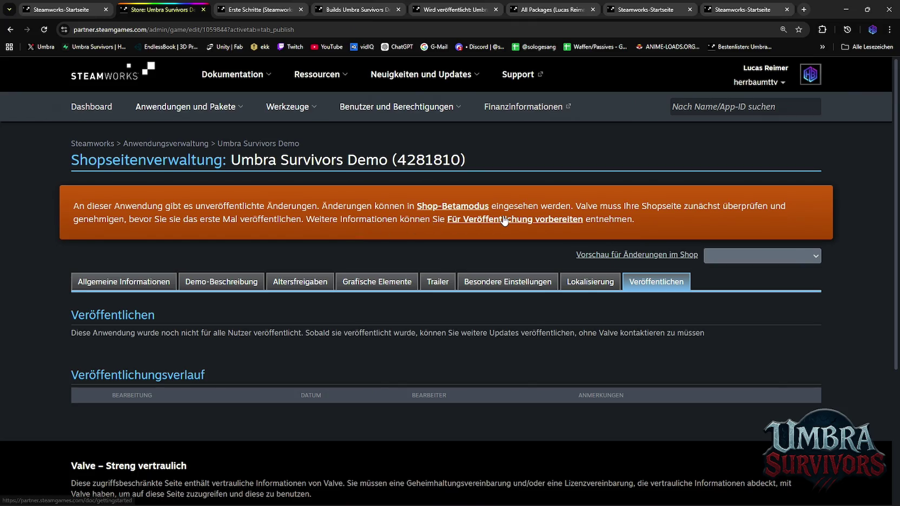
pyautogui.click(488, 221)
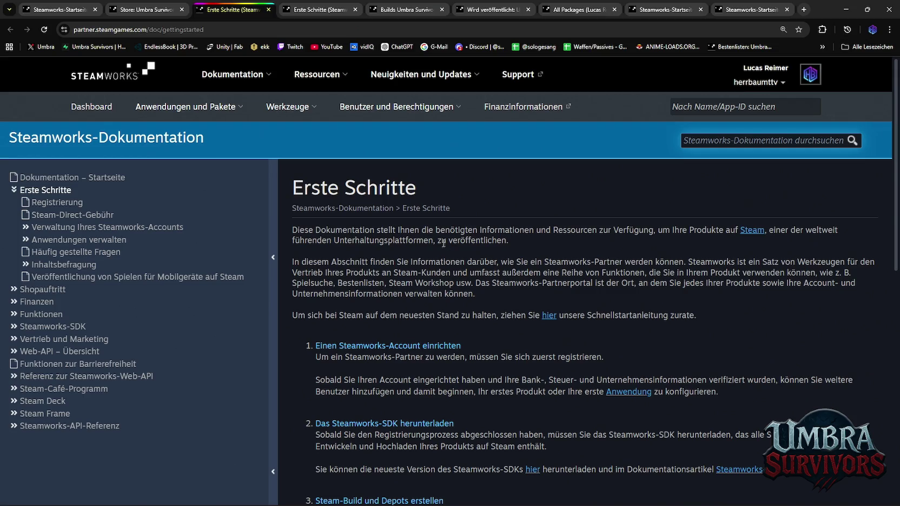
# Check the Erste Schritte docs tab, then open the demo's landing page in a new tab.
pyautogui.hotkey('ctrl', 'pageup')
pyautogui.hotkey('ctrl', 'pageup')
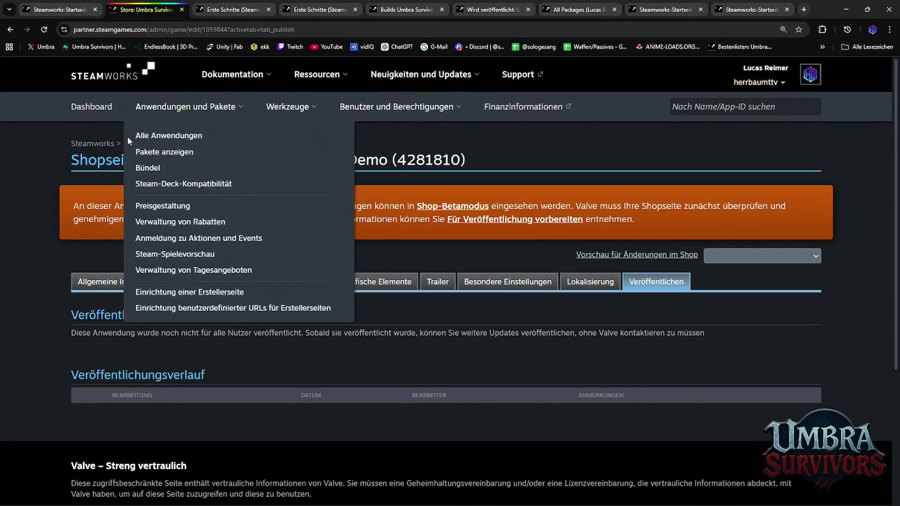
pyautogui.click(215, 4)
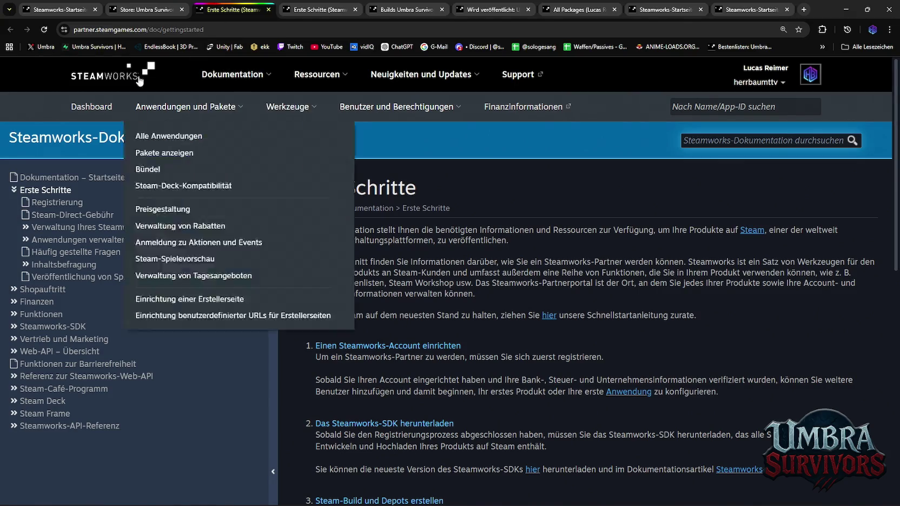
pyautogui.hotkey('ctrl', 'pageup')
pyautogui.hotkey('ctrl', 'pageup')
pyautogui.click(242, 401)
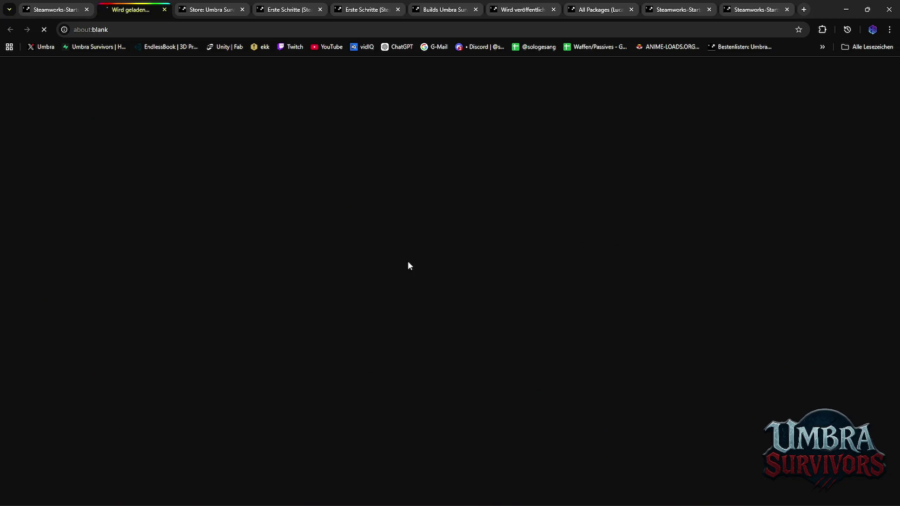
# Review the demo's installation settings and its launch option UmbraSurvivors.exe.
pyautogui.scroll(-5, 514, 368)
pyautogui.scroll(-10, 508, 347)
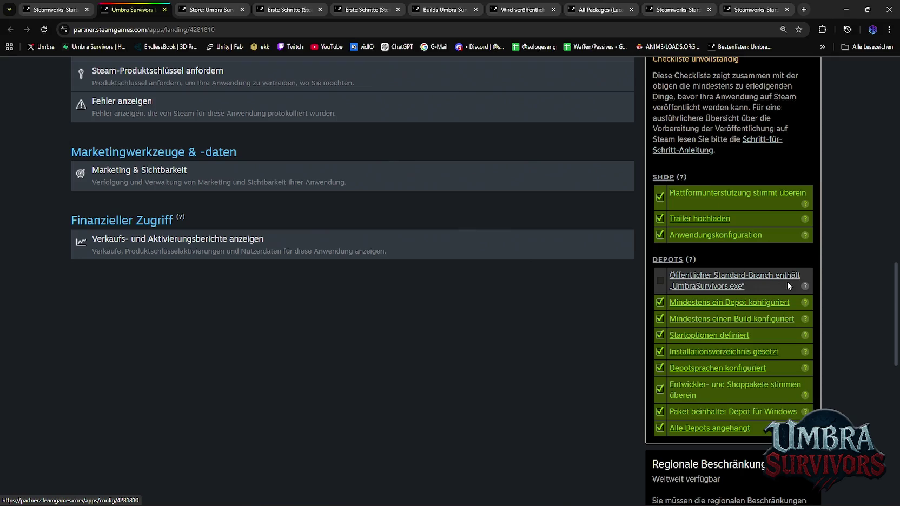
pyautogui.click(691, 280)
pyautogui.scroll(-5, 390, 306)
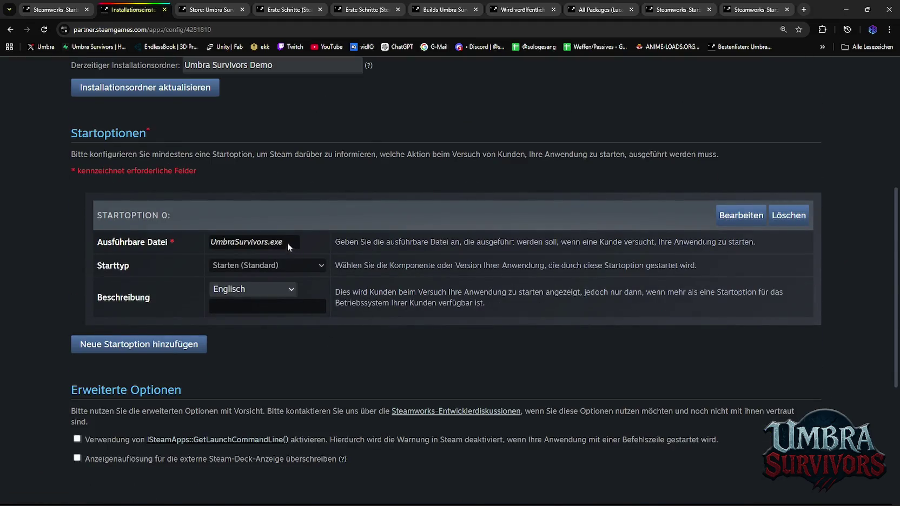
pyautogui.scroll(4, 162, 355)
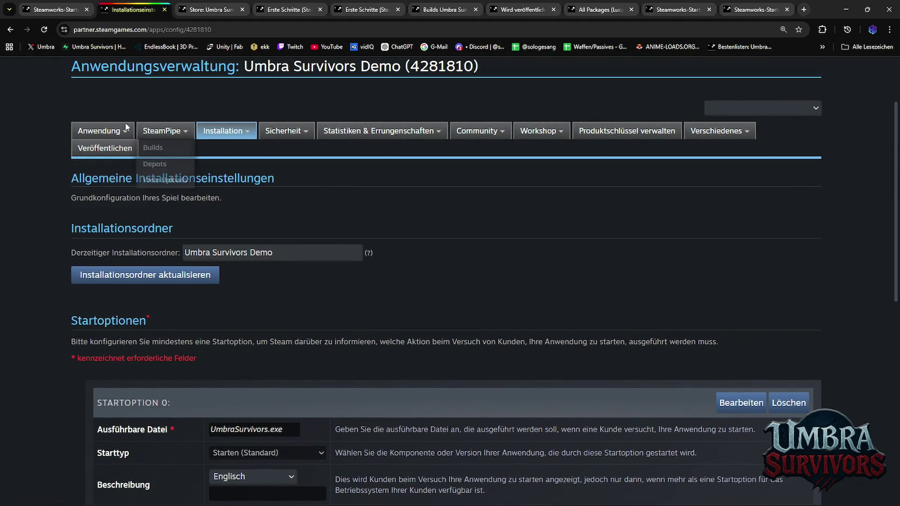
# Check the demo's general settings (type Demo, app 4108600, Windows only), then go to Builds.
pyautogui.moveTo(90, 130)
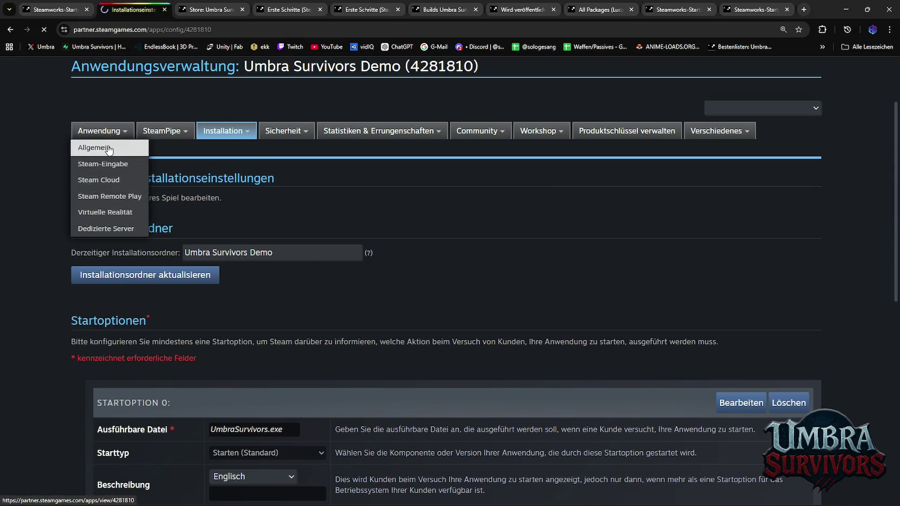
pyautogui.click(93, 148)
pyautogui.scroll(-2, 326, 282)
pyautogui.scroll(-4, 327, 282)
pyautogui.scroll(2, 266, 265)
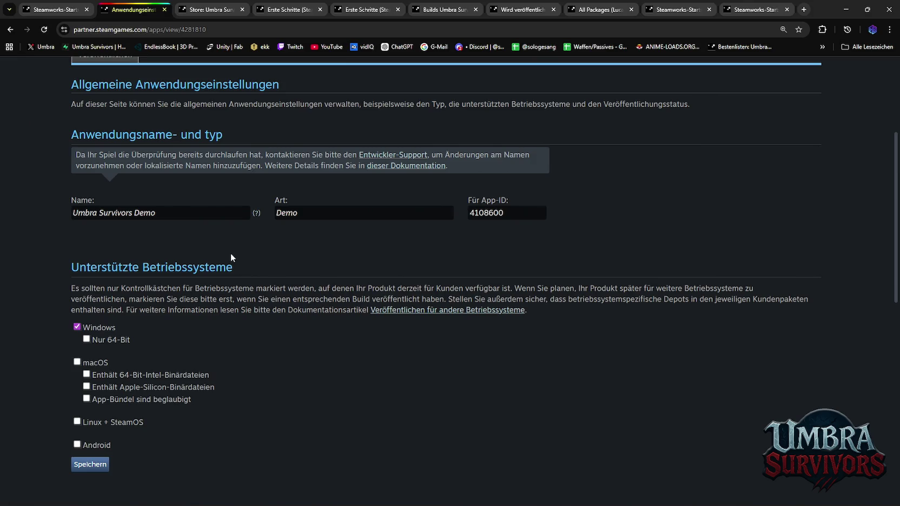
pyautogui.scroll(2, 230, 253)
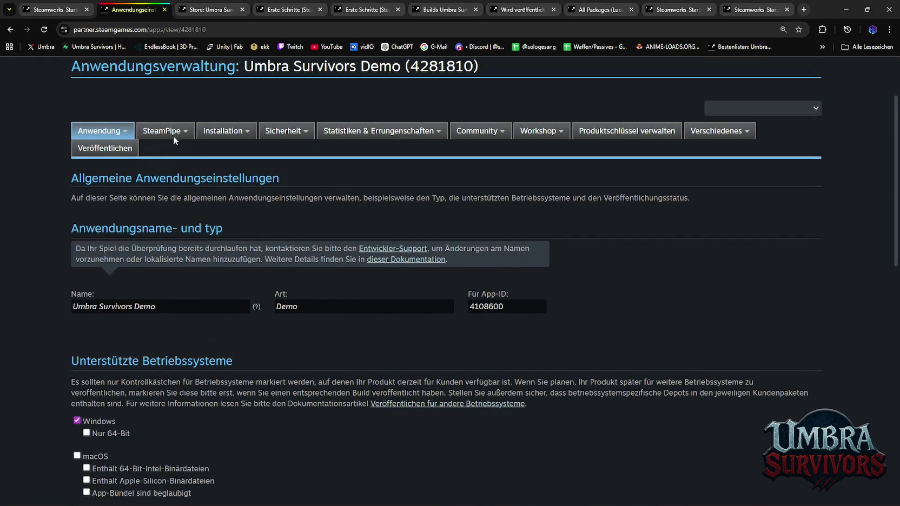
pyautogui.moveTo(173, 136)
pyautogui.click(165, 150)
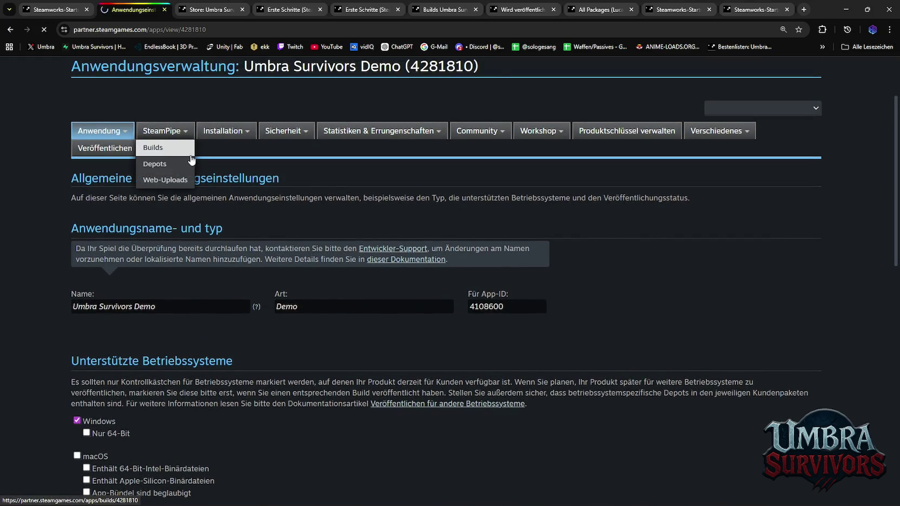
# Open the demo's Depots page listing depot 4281811.
pyautogui.scroll(-2, 258, 218)
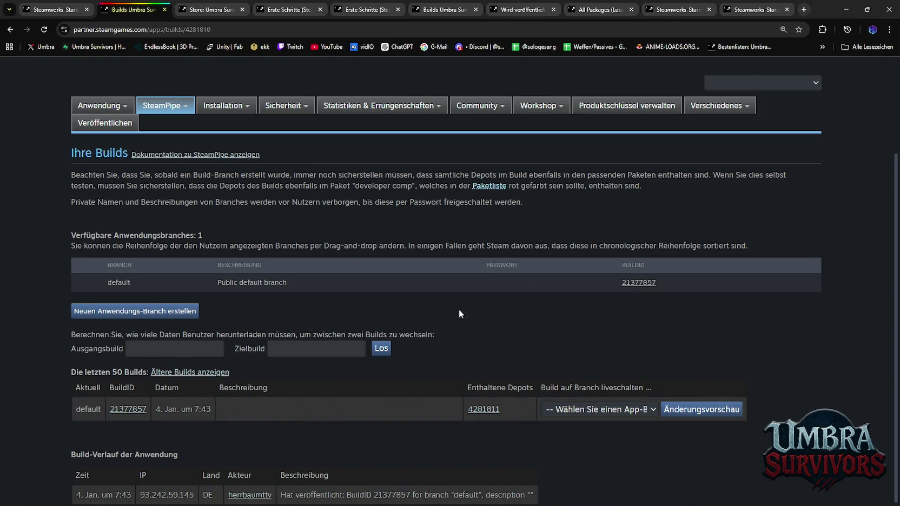
pyautogui.moveTo(159, 113)
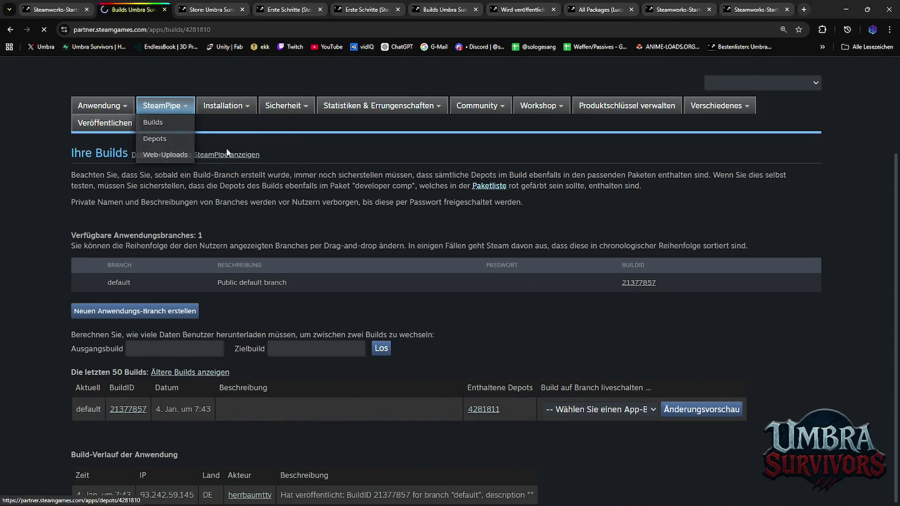
pyautogui.click(155, 140)
pyautogui.scroll(-2, 379, 238)
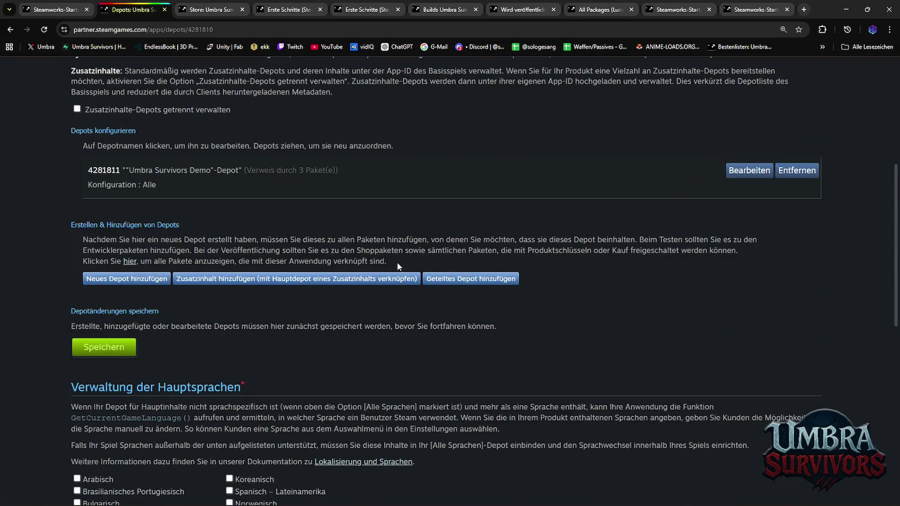
pyautogui.scroll(-8, 276, 356)
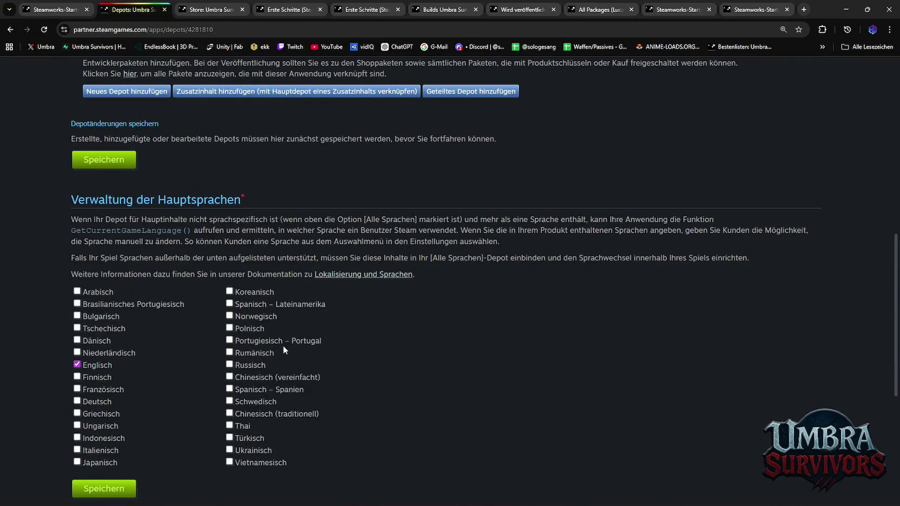
pyautogui.scroll(6, 290, 343)
pyautogui.scroll(7, 300, 341)
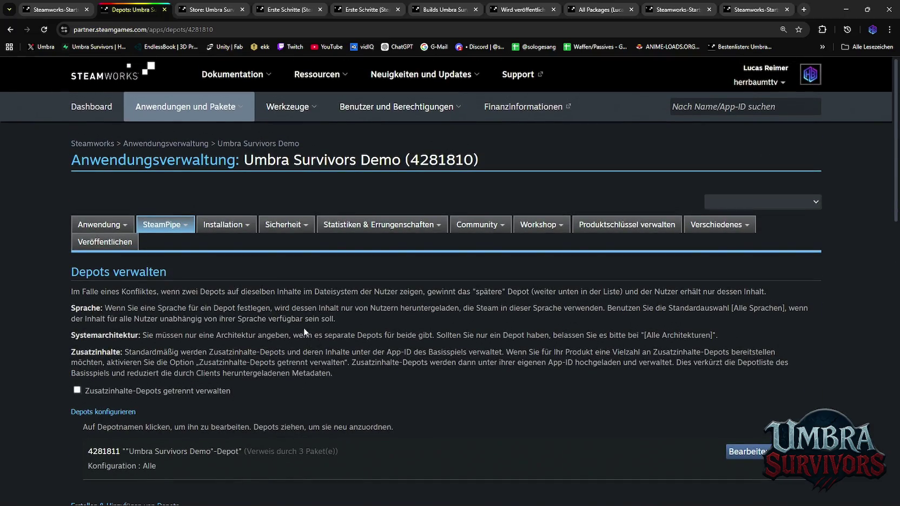
# View the pending-changes Publish page, then return to depot 4281811 with English checked.
pyautogui.moveTo(235, 221)
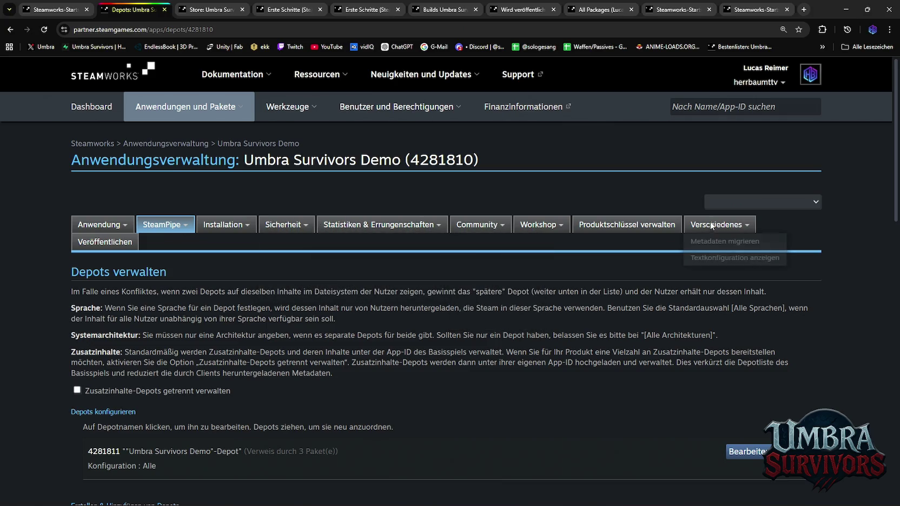
pyautogui.click(101, 247)
pyautogui.scroll(-3, 320, 296)
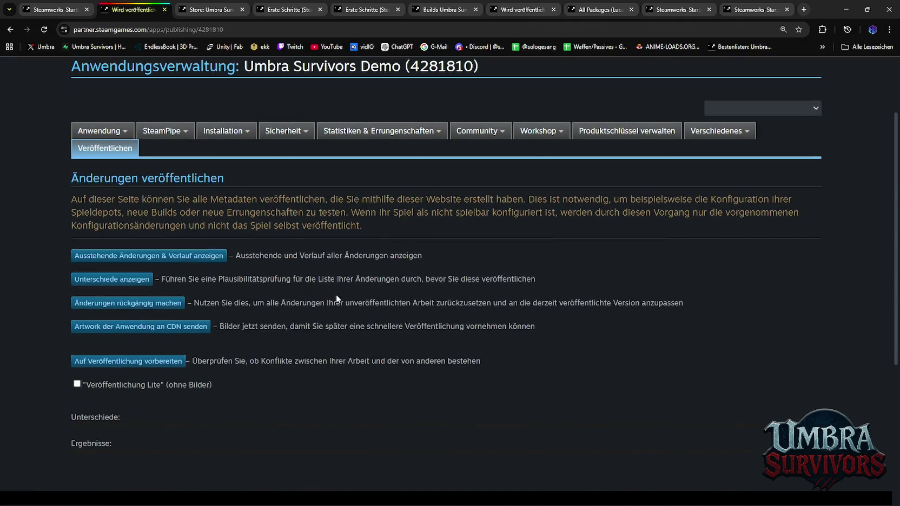
pyautogui.scroll(3, 336, 294)
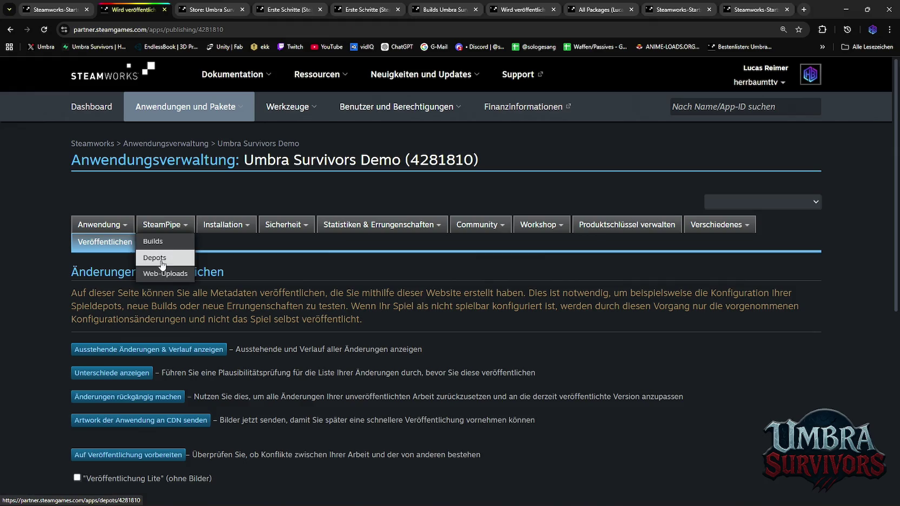
pyautogui.moveTo(165, 225)
pyautogui.click(159, 255)
pyautogui.scroll(-3, 283, 249)
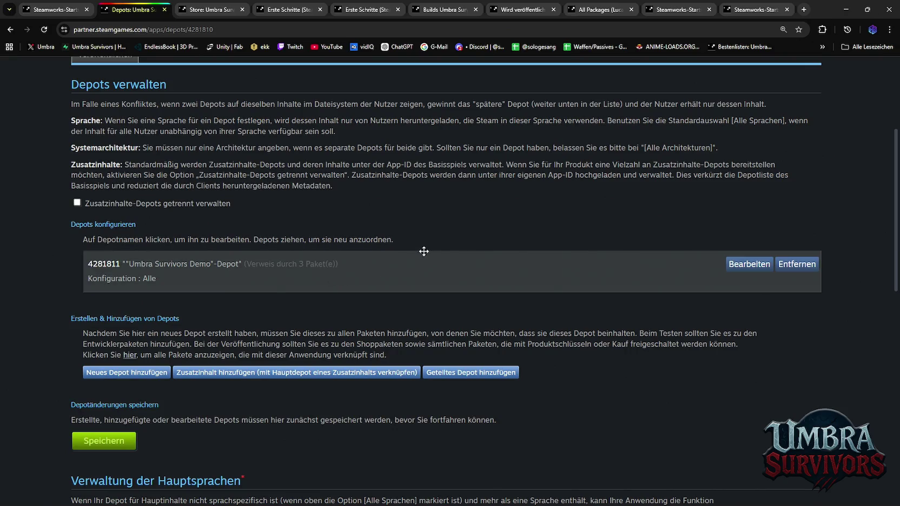
pyautogui.scroll(-3, 312, 299)
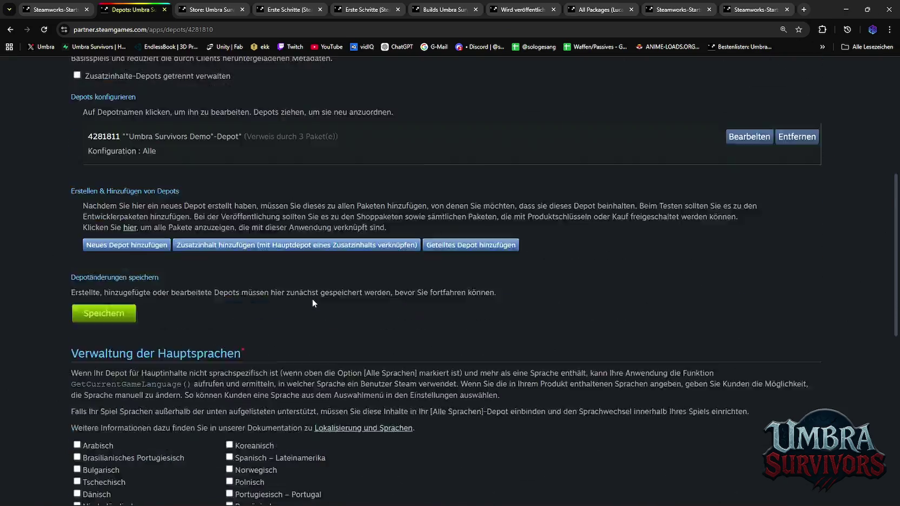
pyautogui.click(658, 495)
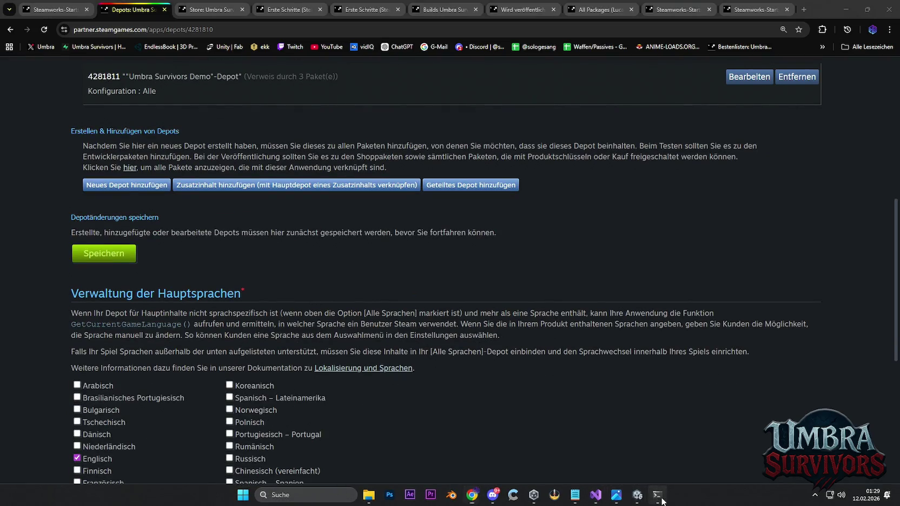
# Rerun run_app_build in steamcmd; it fails again with Access Denied for depot 4281811.
pyautogui.hotkey('ctrl', 'v')
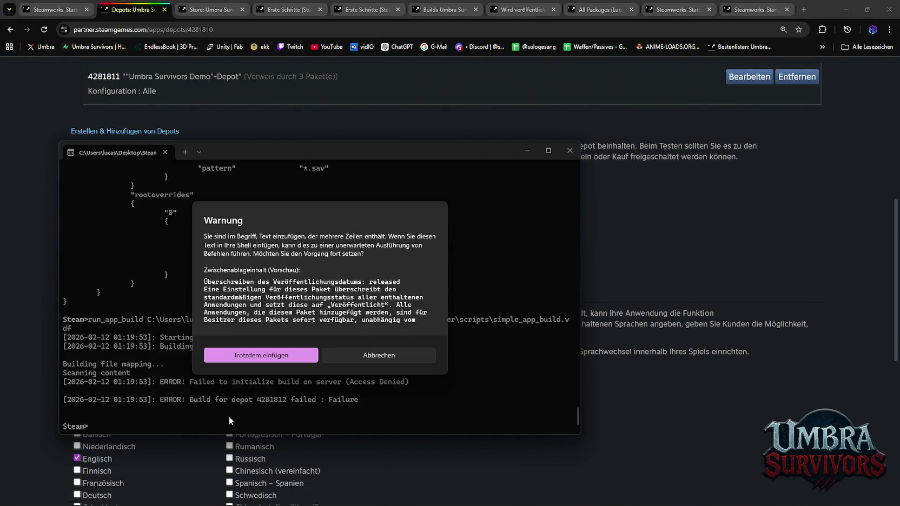
pyautogui.click(355, 358)
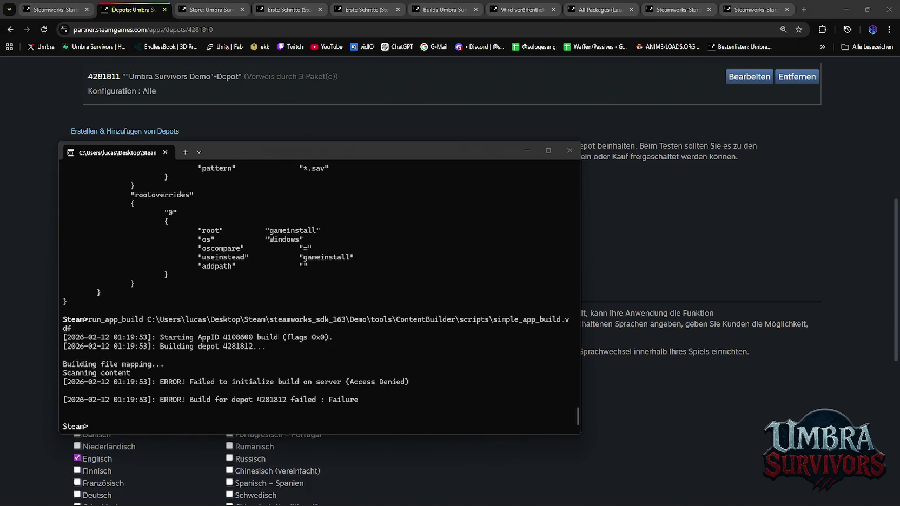
pyautogui.press('Up')
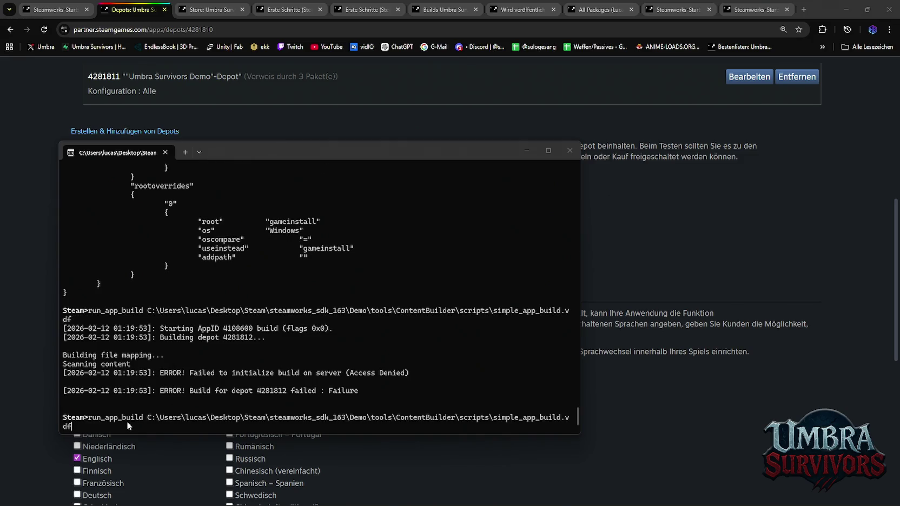
pyautogui.press('Return')
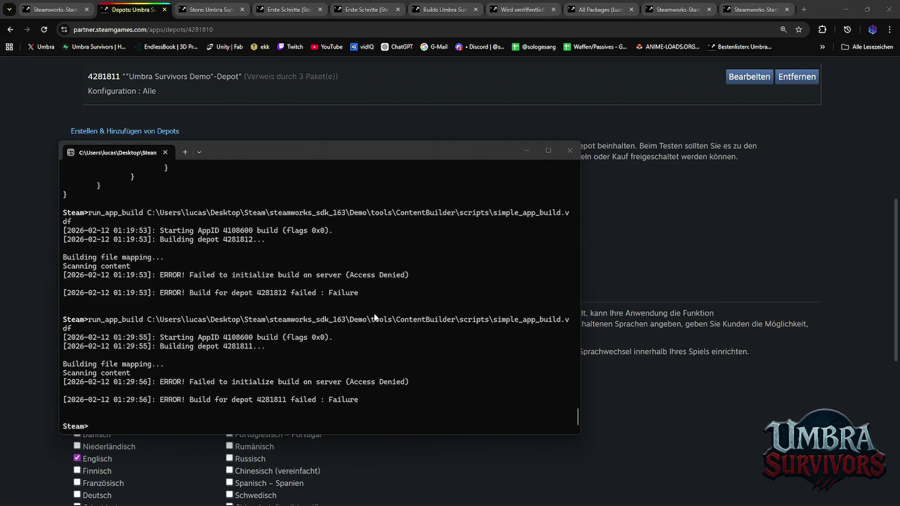
pyautogui.click(633, 266)
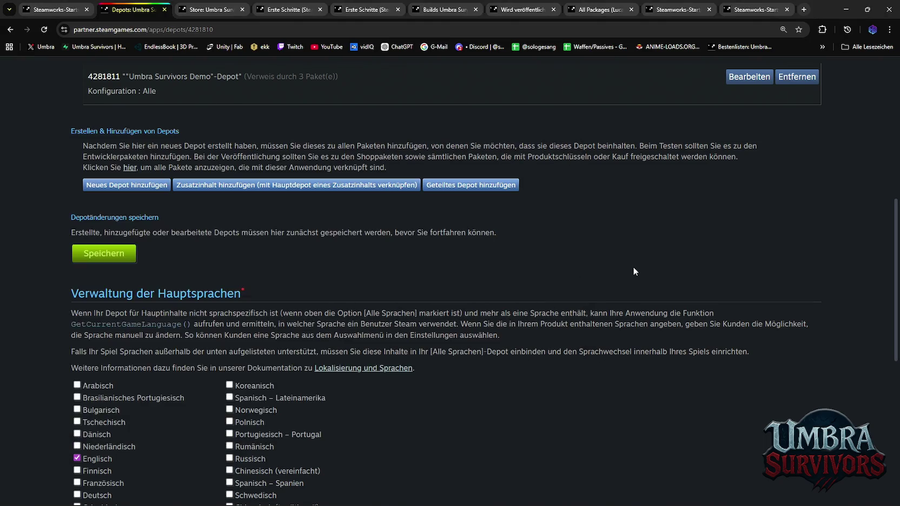
pyautogui.scroll(7, 633, 266)
pyautogui.click(116, 226)
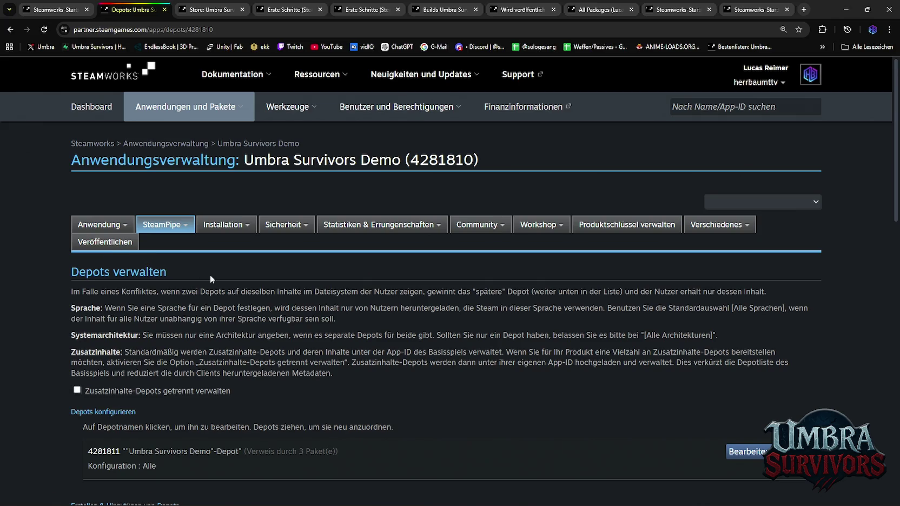
pyautogui.moveTo(230, 230)
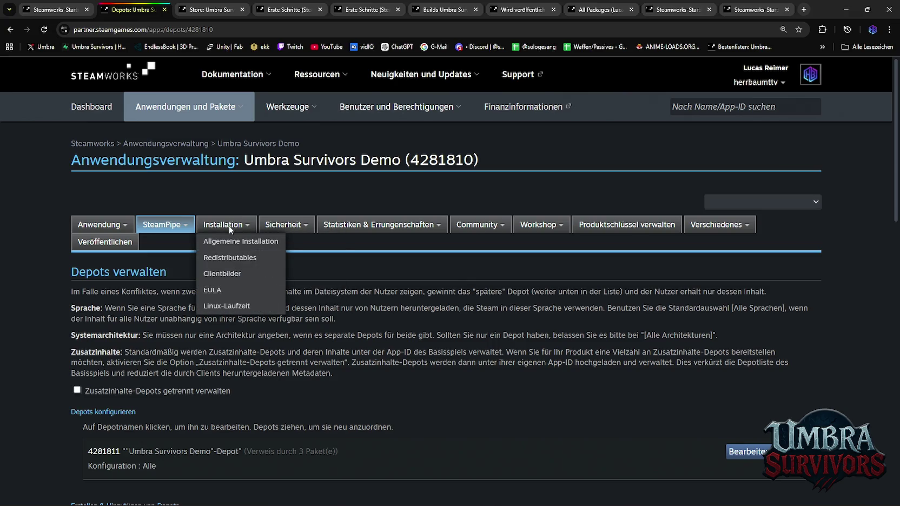
pyautogui.moveTo(375, 223)
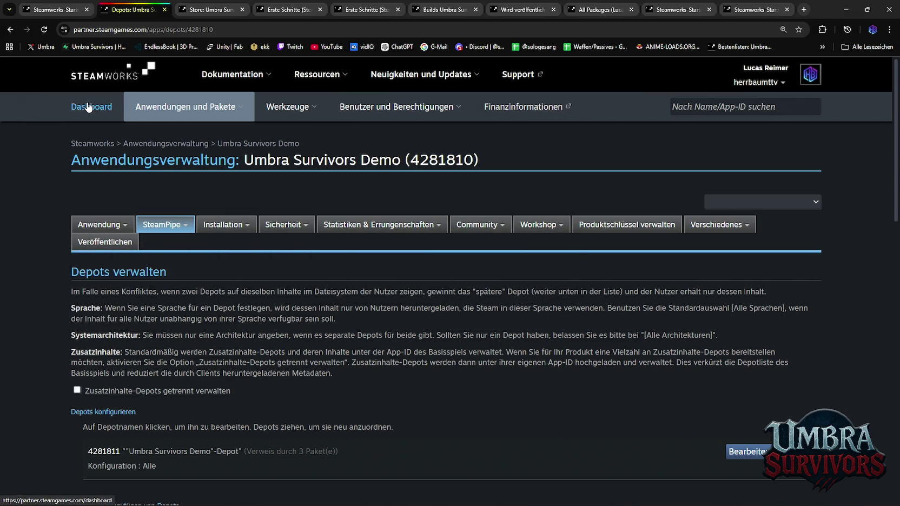
pyautogui.scroll(-6, 300, 290)
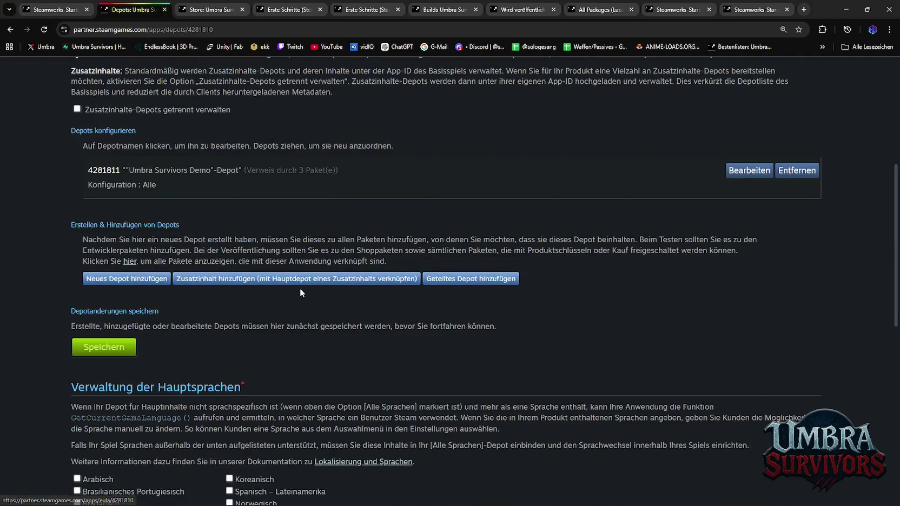
pyautogui.scroll(6, 198, 320)
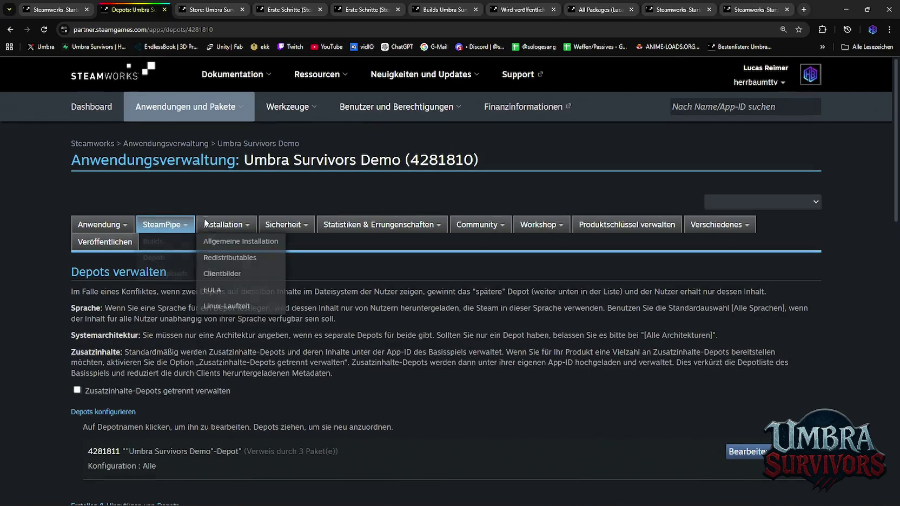
pyautogui.moveTo(289, 225)
pyautogui.moveTo(184, 108)
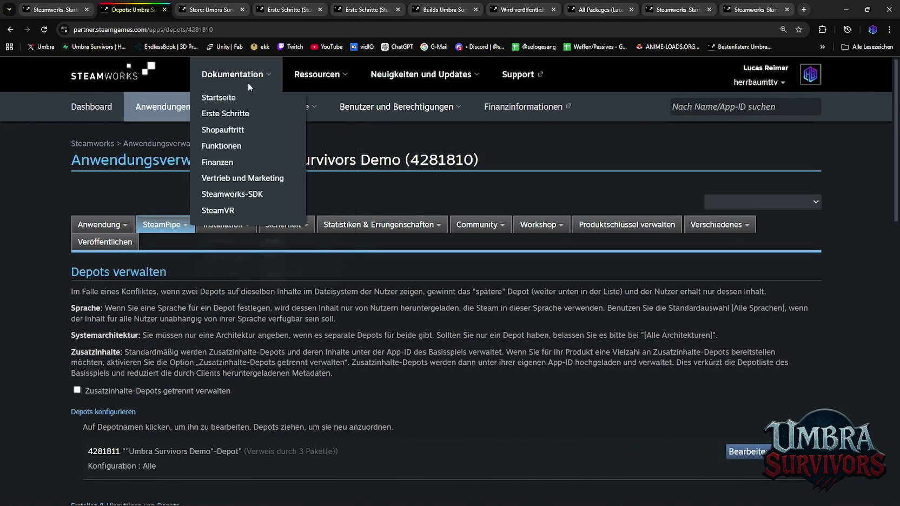
# Open the all-packages overview and expand the details of package 1497956.
pyautogui.click(160, 155)
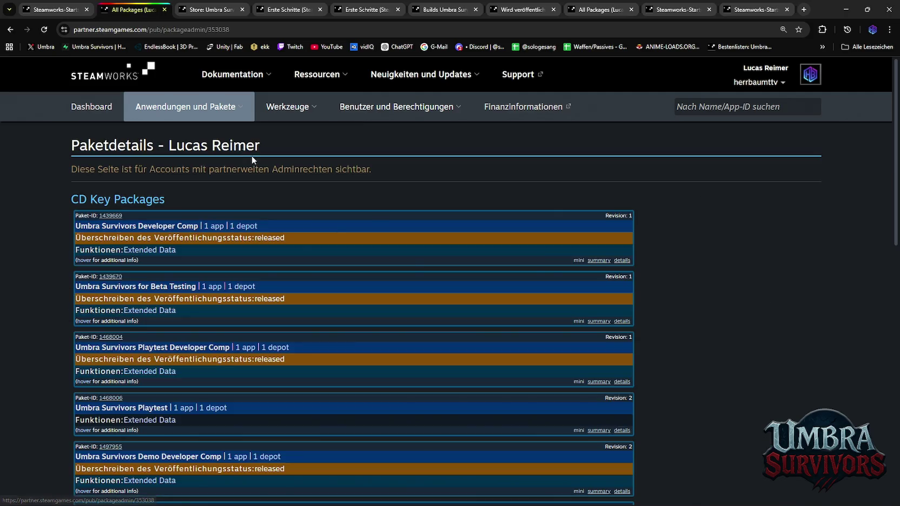
pyautogui.scroll(-2, 337, 267)
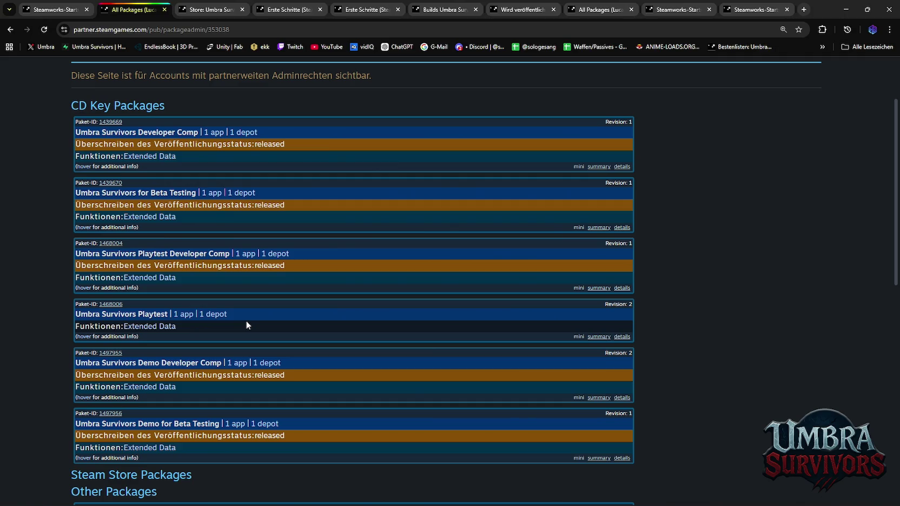
pyautogui.scroll(-2, 246, 323)
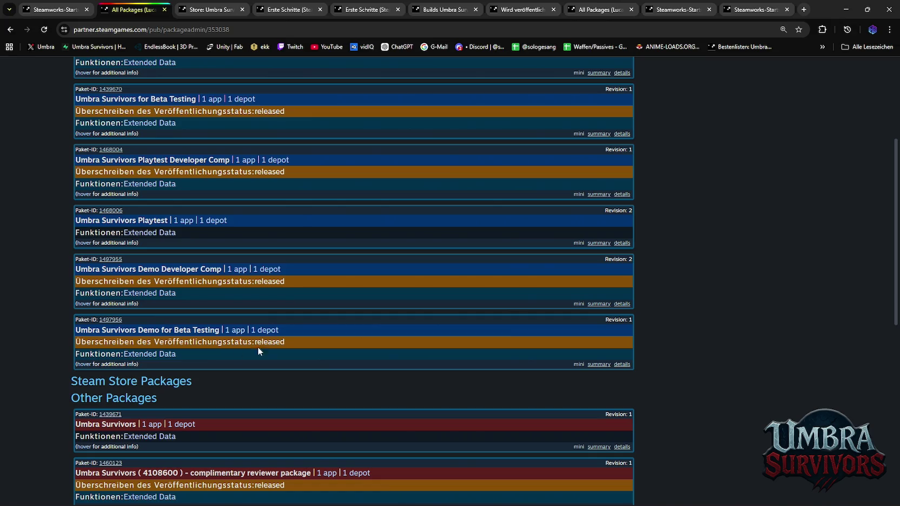
pyautogui.click(622, 364)
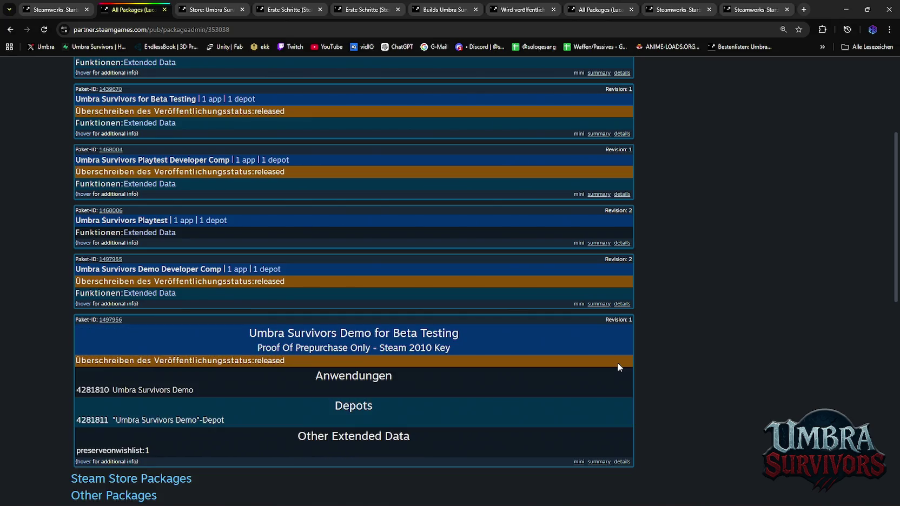
pyautogui.scroll(-2, 533, 359)
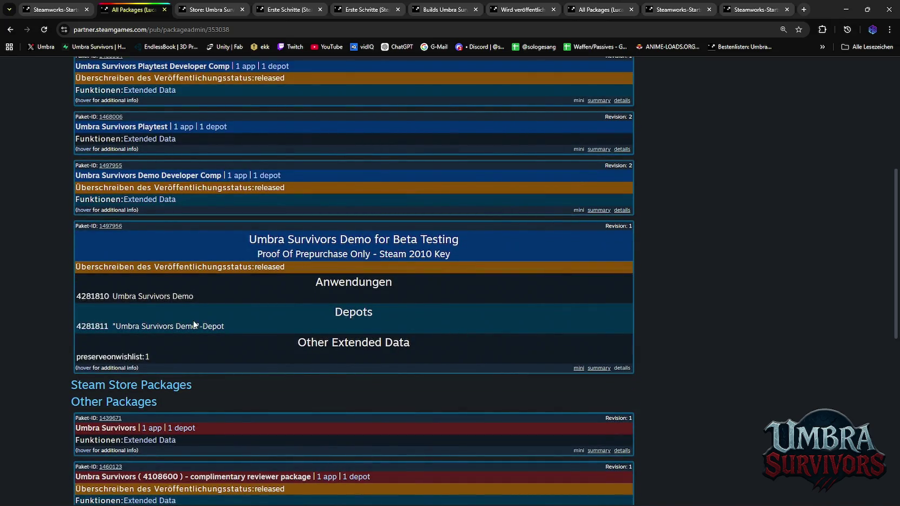
# Confirm on package 1497956's page that it includes depot 4281811, then return to the dashboard.
pyautogui.click(111, 226)
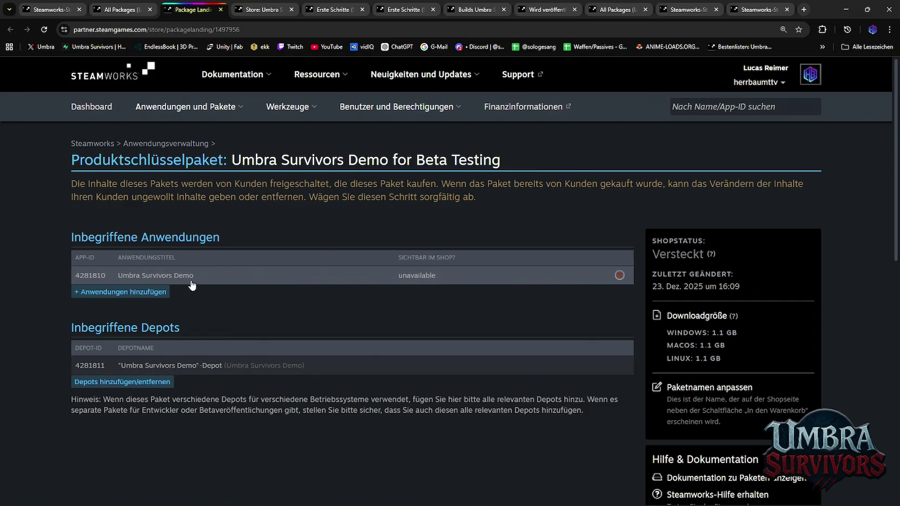
pyautogui.scroll(-2, 457, 310)
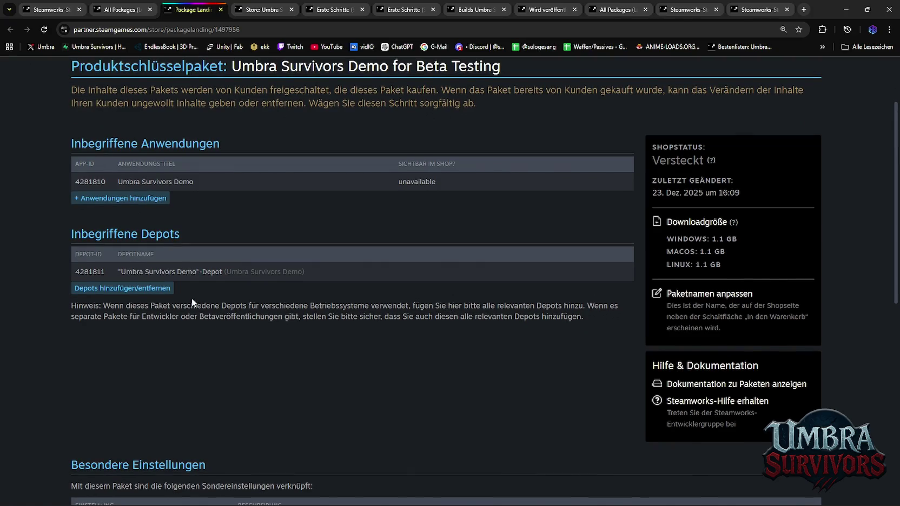
pyautogui.scroll(-3, 224, 291)
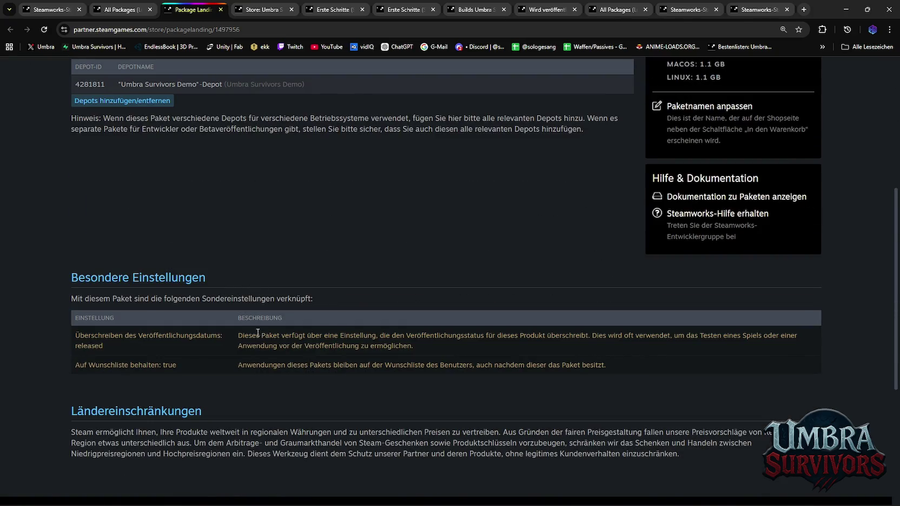
pyautogui.scroll(5, 258, 330)
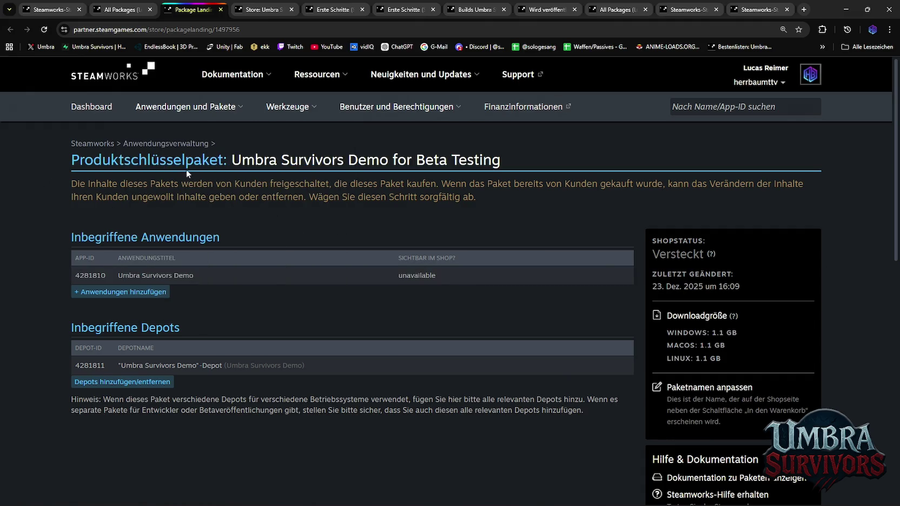
pyautogui.moveTo(197, 120)
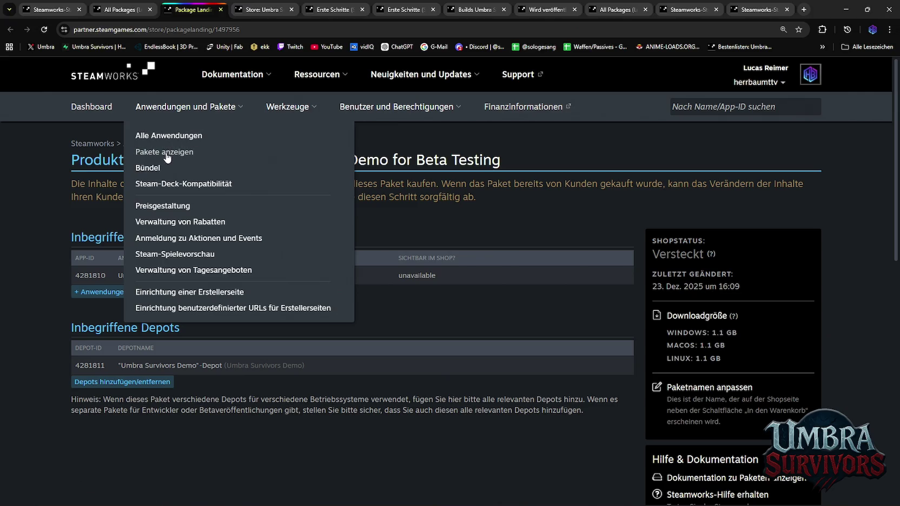
pyautogui.click(119, 10)
pyautogui.hotkey('alt', 'Left')
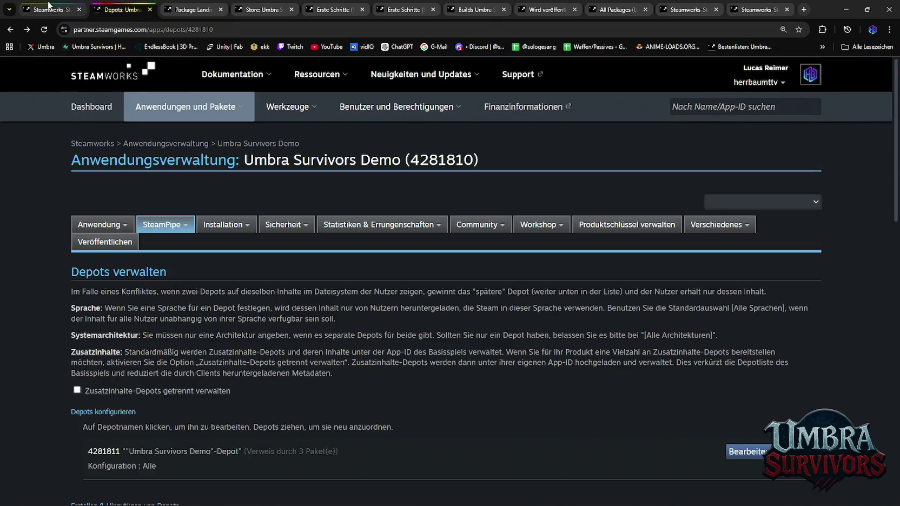
pyautogui.click(49, 9)
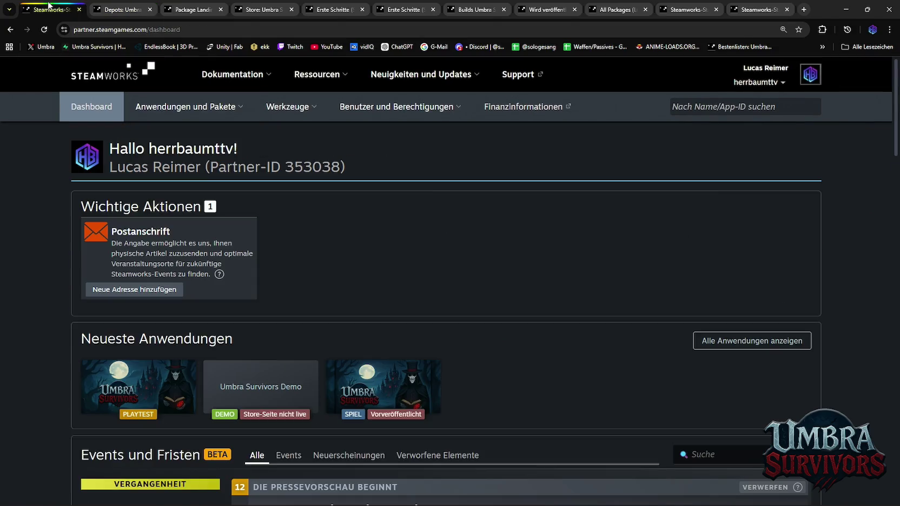
# Open the Umbra Survivors Demo app page in a new tab.
pyautogui.click(246, 393)
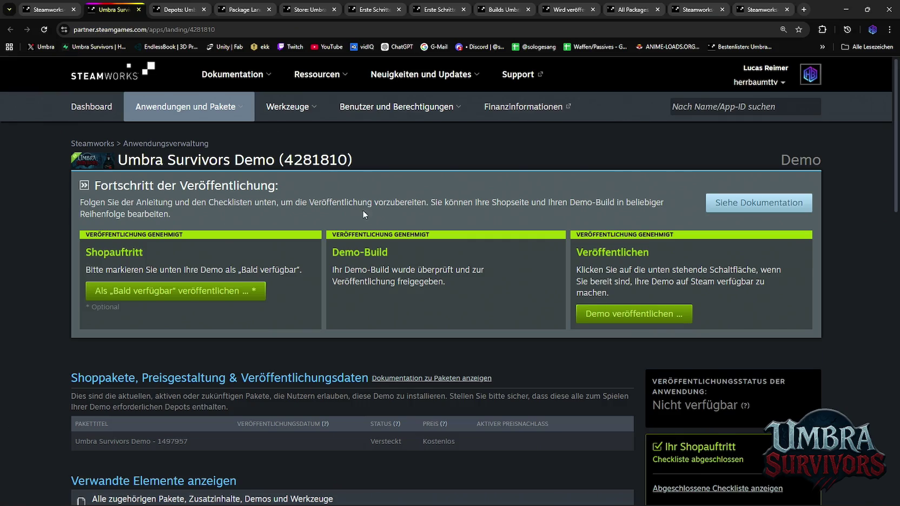
pyautogui.scroll(-10, 621, 357)
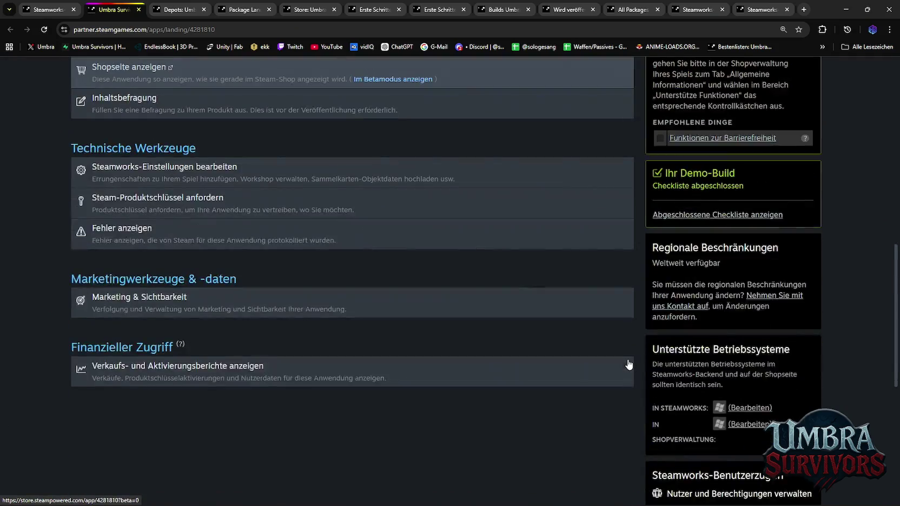
pyautogui.scroll(10, 621, 357)
# Review the demo's publish panel listing package 1497957 and its trailer-processing warning.
pyautogui.click(595, 315)
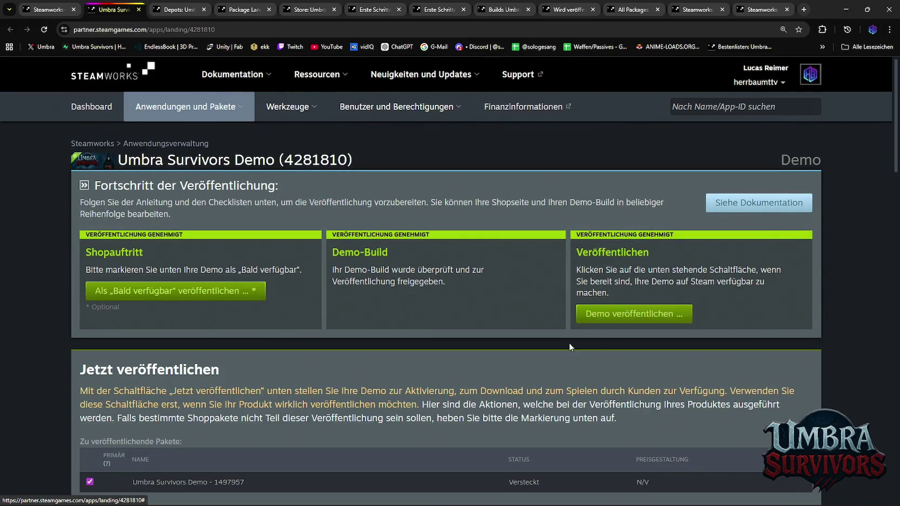
pyautogui.scroll(-5, 399, 309)
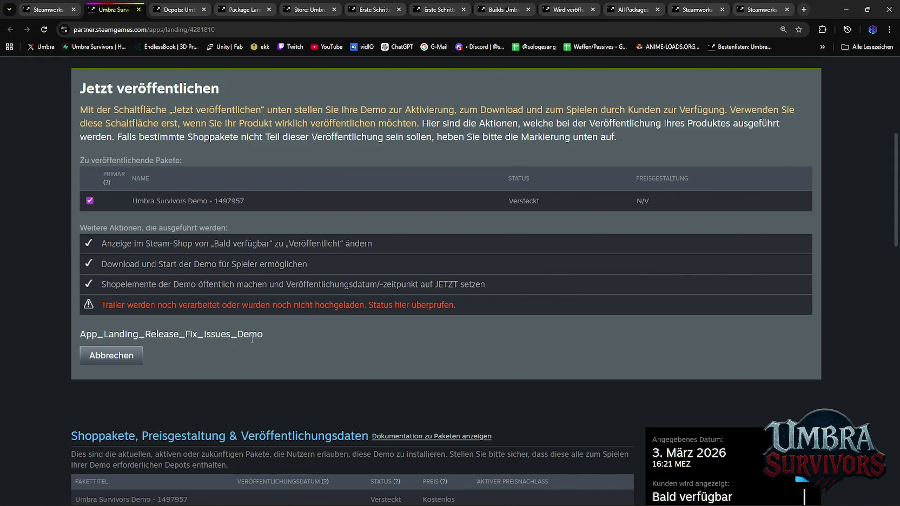
pyautogui.scroll(2, 268, 341)
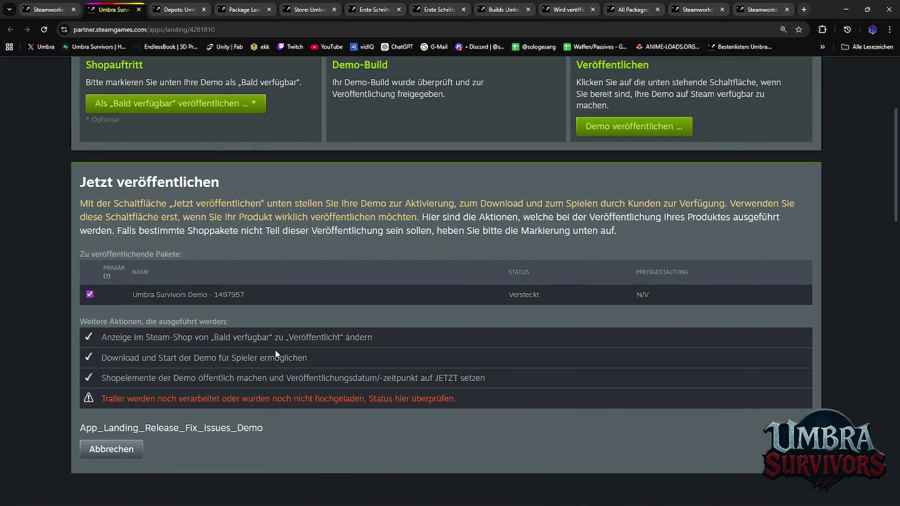
pyautogui.scroll(4, 471, 309)
pyautogui.moveTo(644, 249); pyautogui.dragTo(335, 270)
pyautogui.scroll(-2, 452, 299)
pyautogui.scroll(-3, 452, 299)
pyautogui.moveTo(121, 325); pyautogui.dragTo(88, 304)
pyautogui.click(420, 322)
pyautogui.click(402, 305)
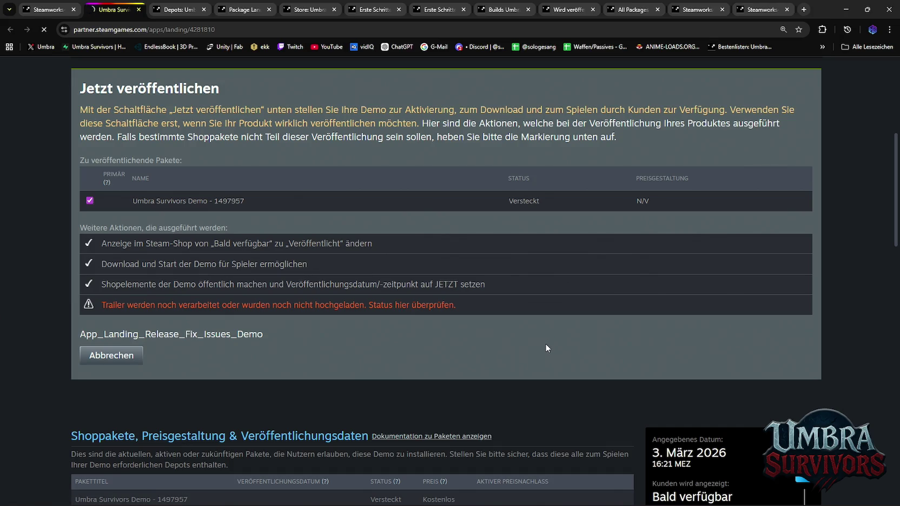
pyautogui.rightClick(545, 340)
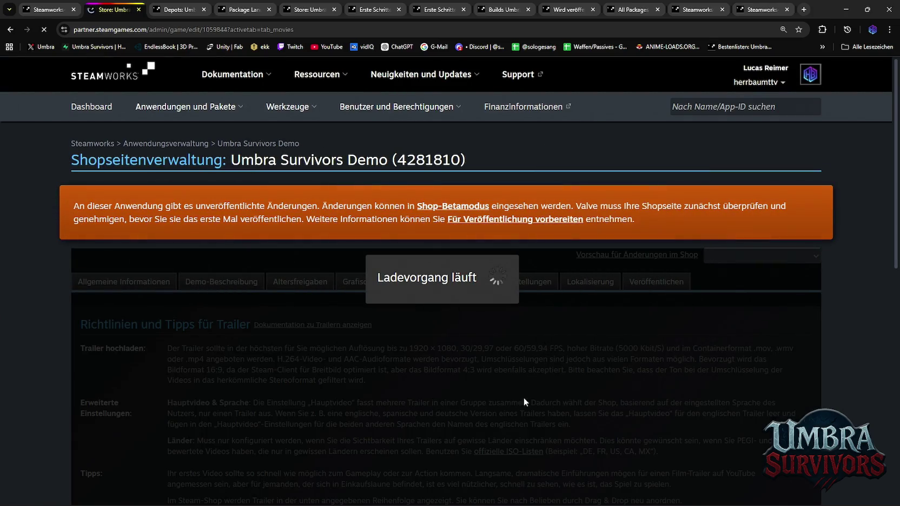
# Delete the demo's duplicate Official Gameplay Trailer video and reload the trailer page.
pyautogui.scroll(-7, 524, 390)
pyautogui.scroll(-3, 526, 294)
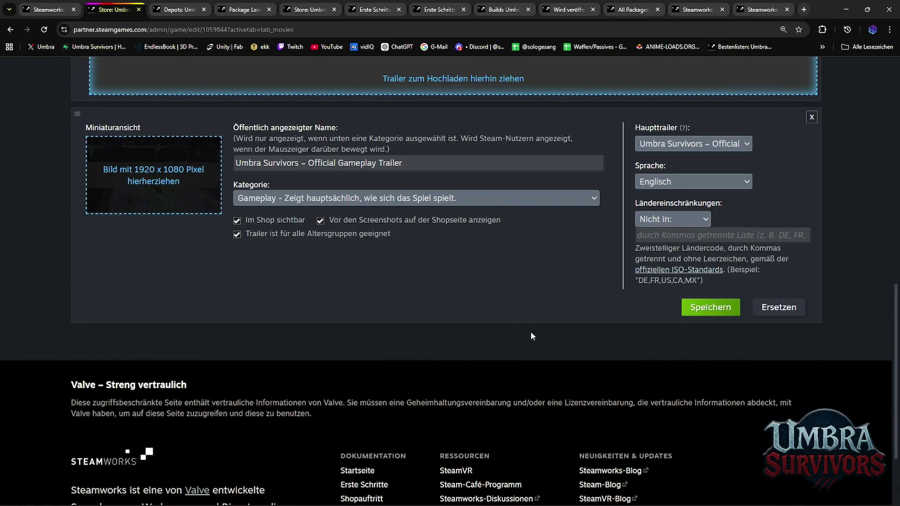
pyautogui.scroll(2, 480, 300)
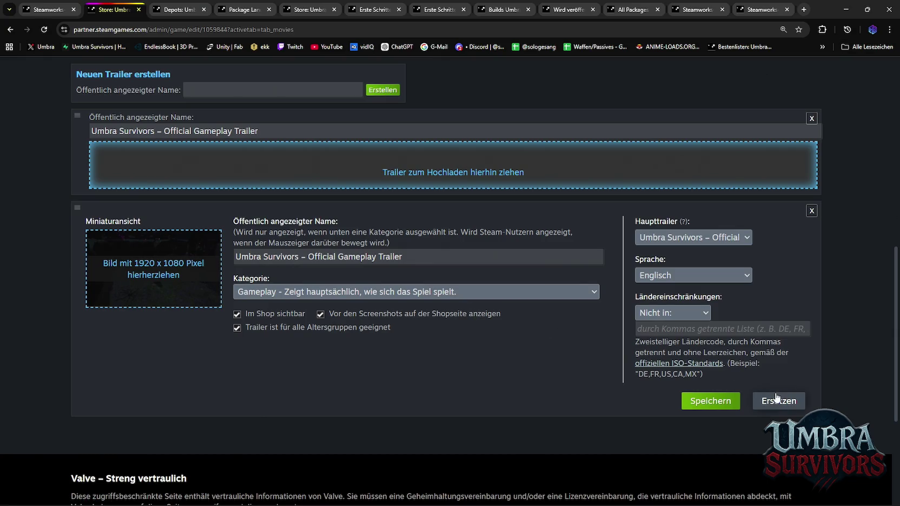
pyautogui.click(813, 210)
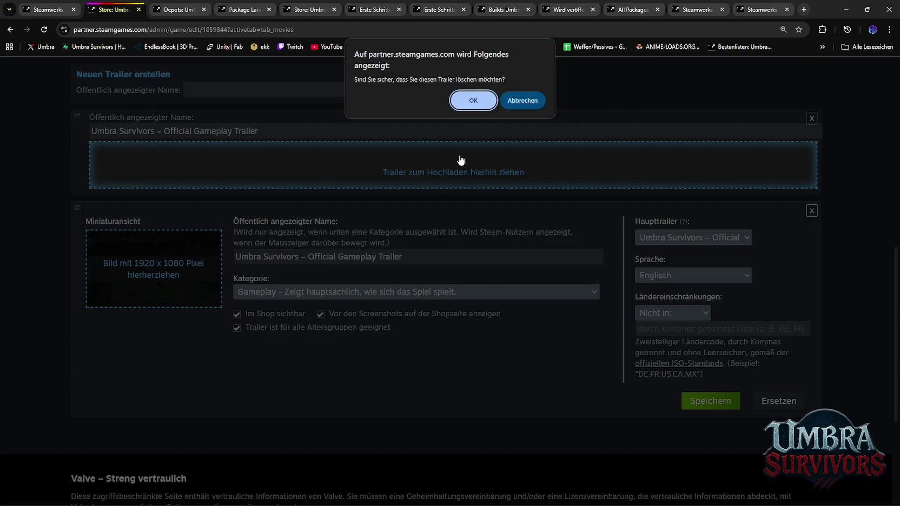
pyautogui.click(474, 102)
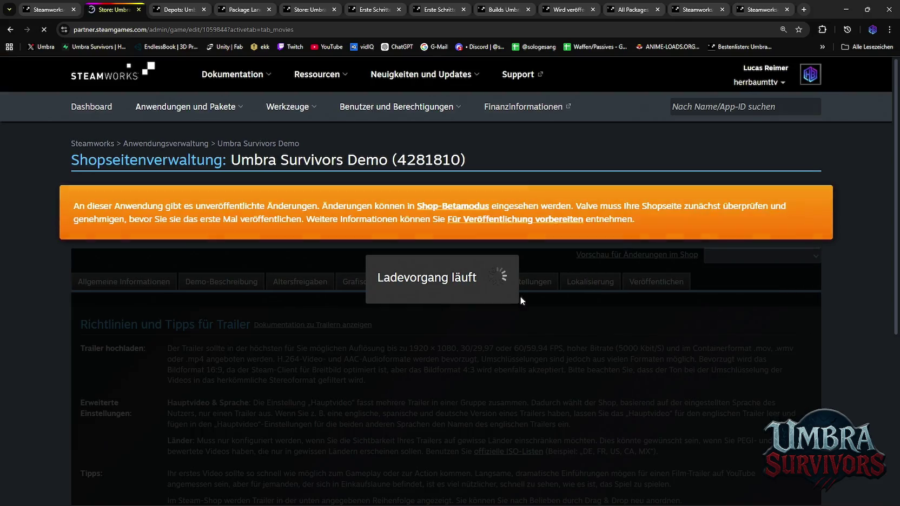
pyautogui.scroll(3, 527, 319)
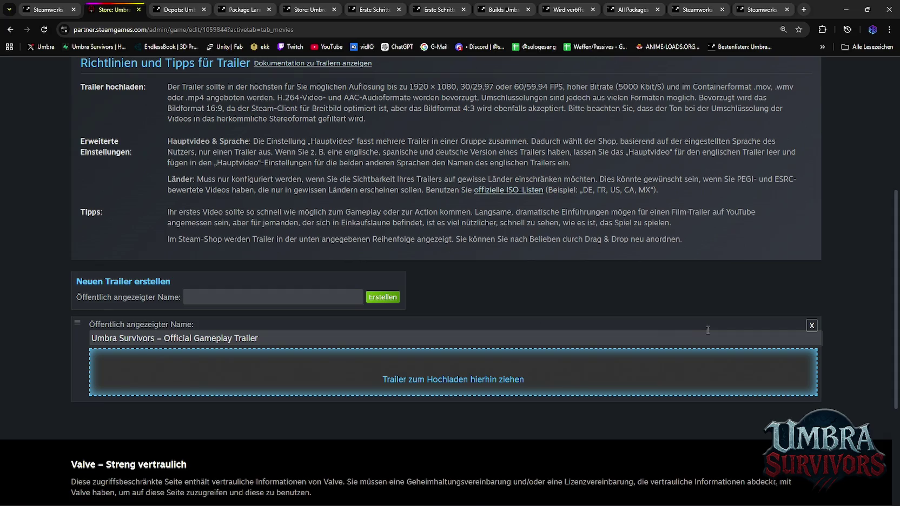
pyautogui.scroll(2, 595, 339)
pyautogui.scroll(3, 595, 339)
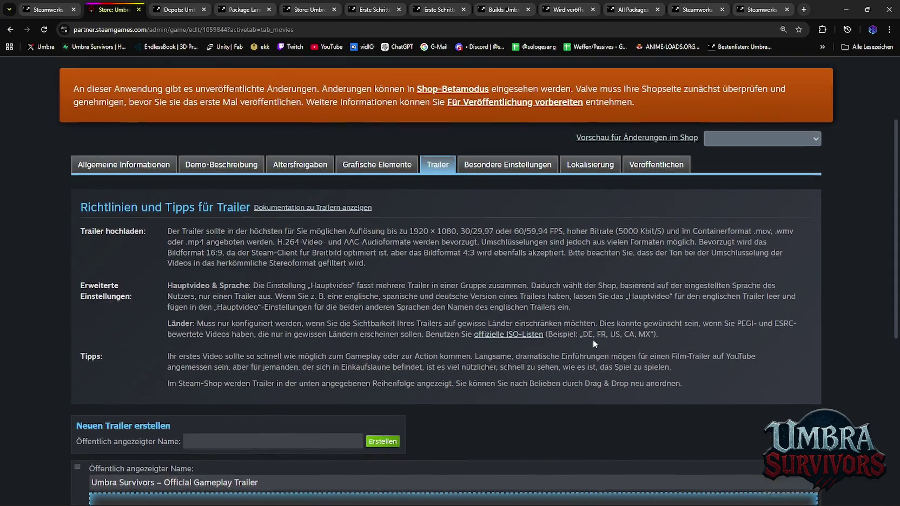
pyautogui.press('F5')
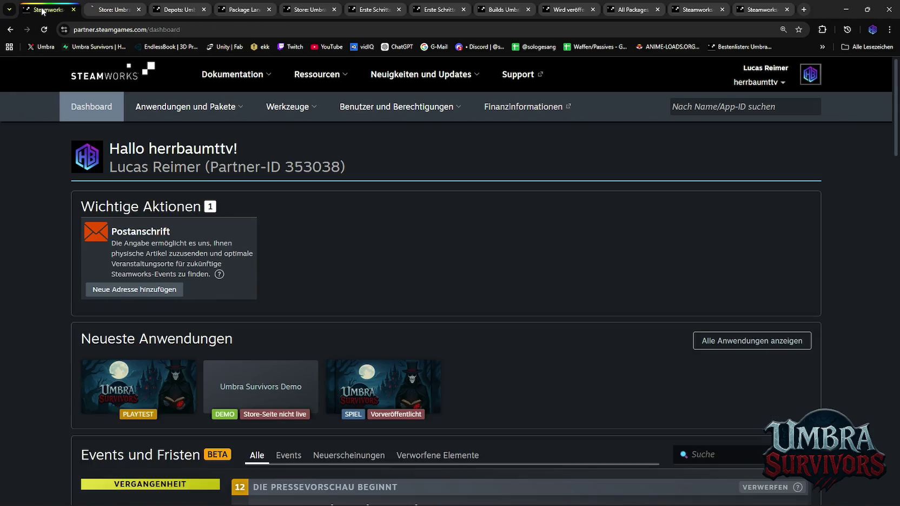
# Reopen the demo's publish panel in a new tab and recheck the red trailer warning.
pyautogui.click(267, 377)
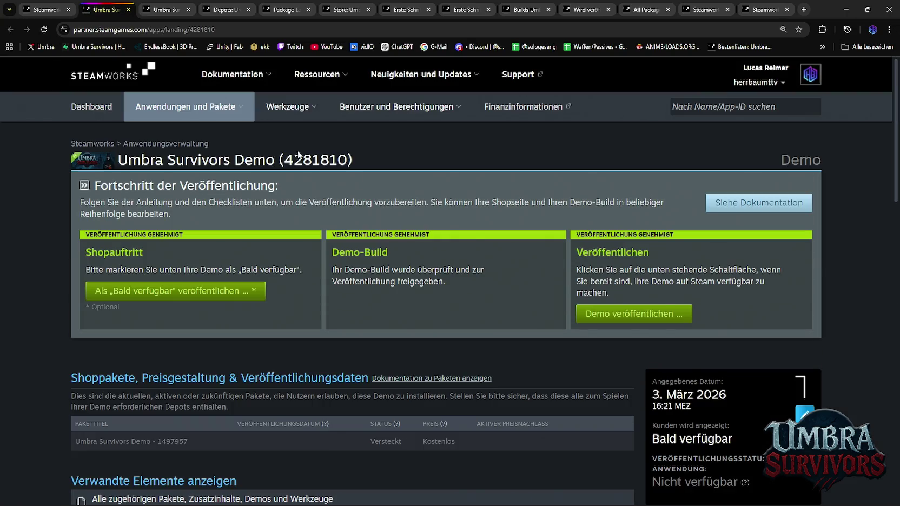
pyautogui.scroll(-2, 521, 269)
pyautogui.click(627, 221)
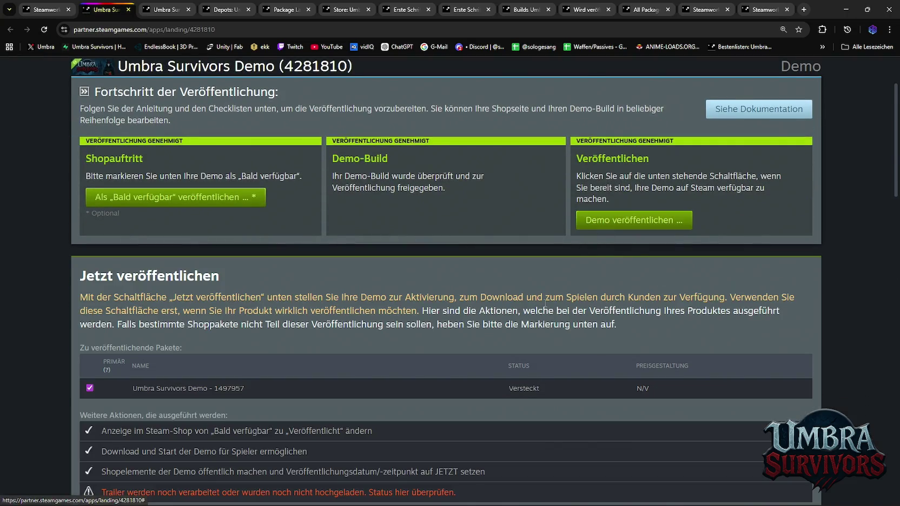
pyautogui.scroll(-3, 456, 296)
pyautogui.scroll(-5, 551, 303)
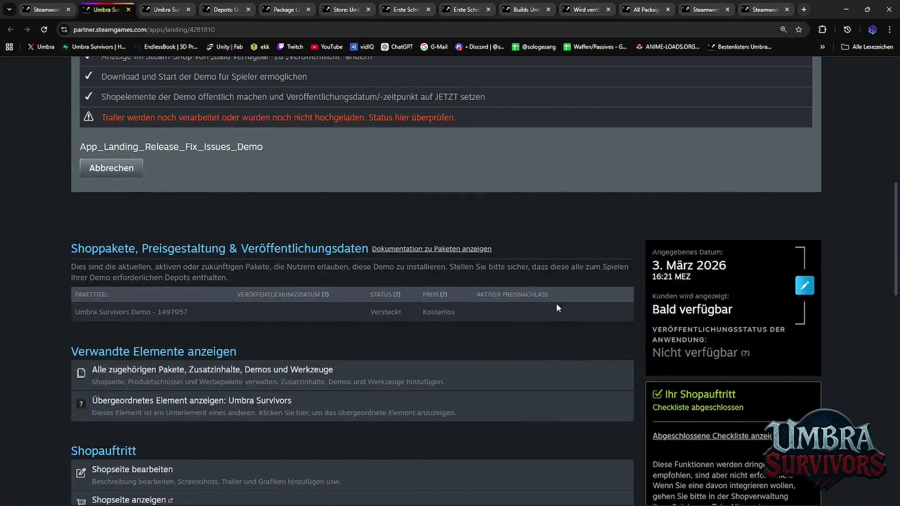
pyautogui.scroll(7, 526, 309)
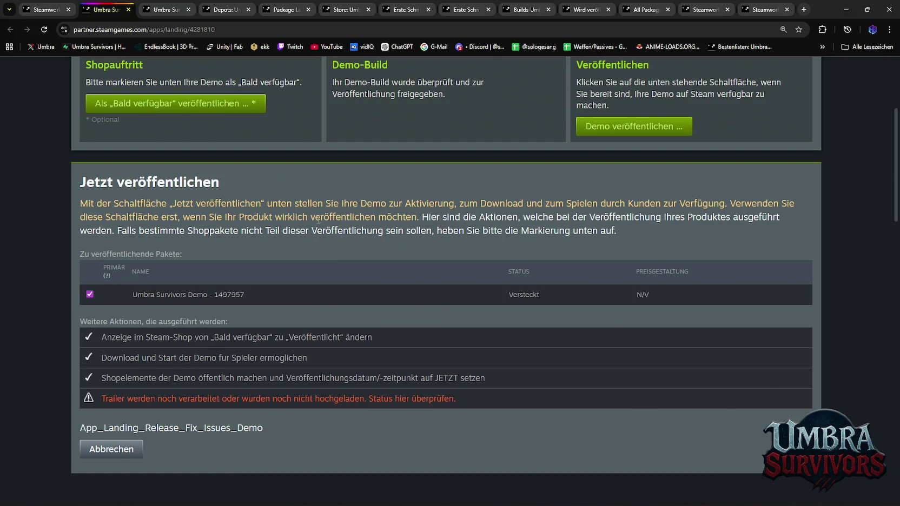
pyautogui.moveTo(156, 399); pyautogui.dragTo(373, 399)
pyautogui.click(347, 400)
pyautogui.click(452, 399)
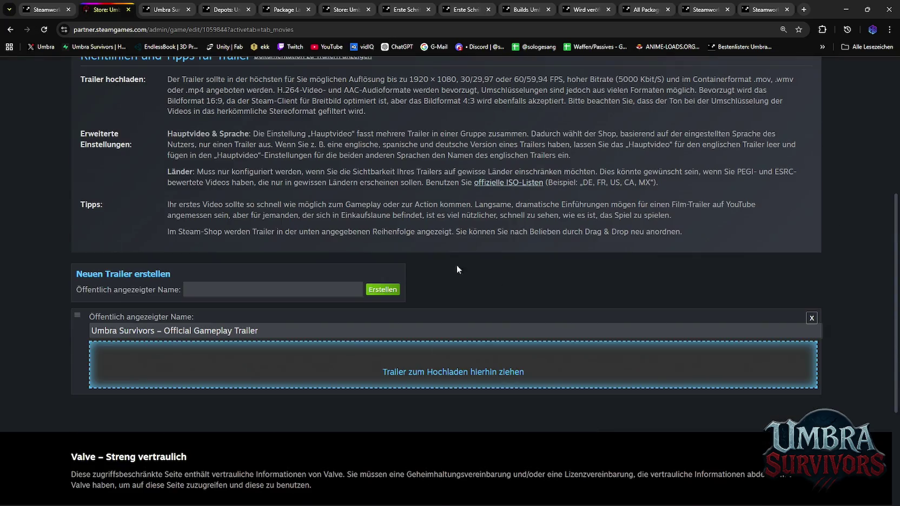
# Upload Umbra Survivors Trailer.mp4 (256.04MB) into the Official Gameplay Trailer slot.
pyautogui.moveTo(368, 499)
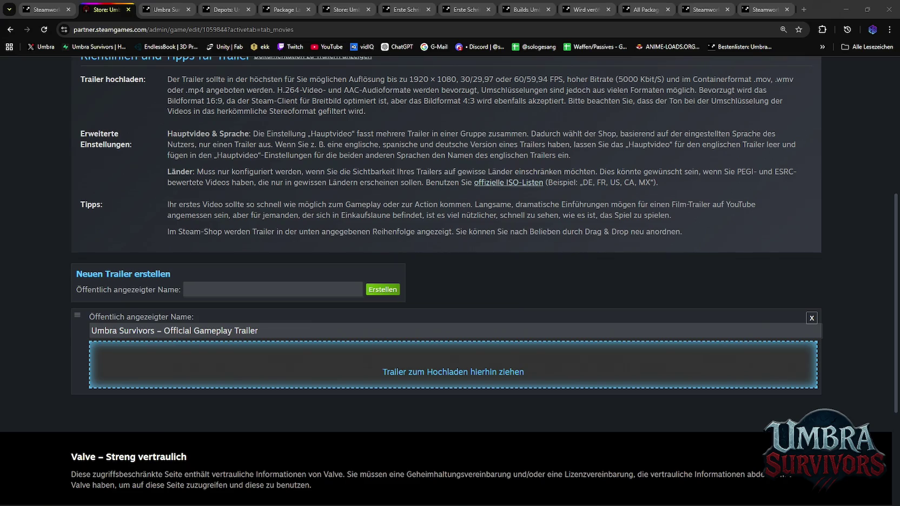
pyautogui.moveTo(887, 449); pyautogui.dragTo(403, 373)
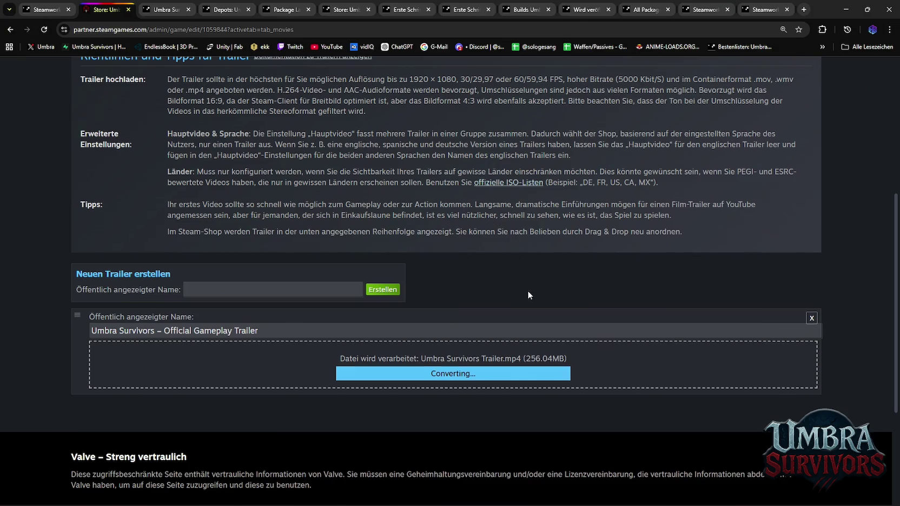
pyautogui.scroll(3, 528, 291)
pyautogui.scroll(-3, 527, 290)
pyautogui.scroll(3, 555, 285)
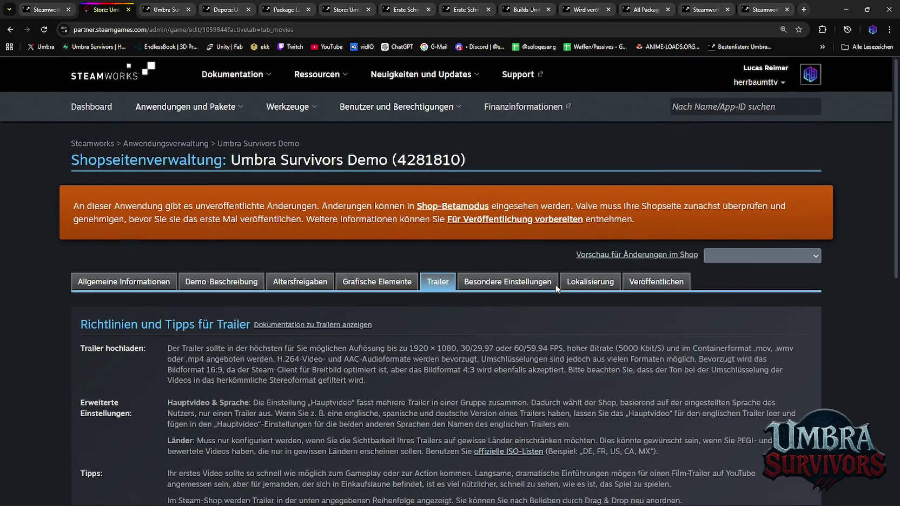
pyautogui.scroll(-3, 556, 285)
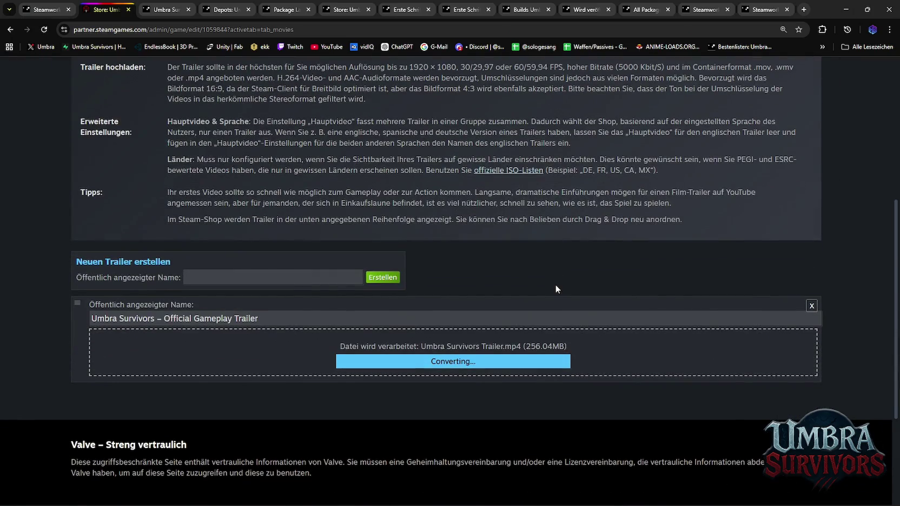